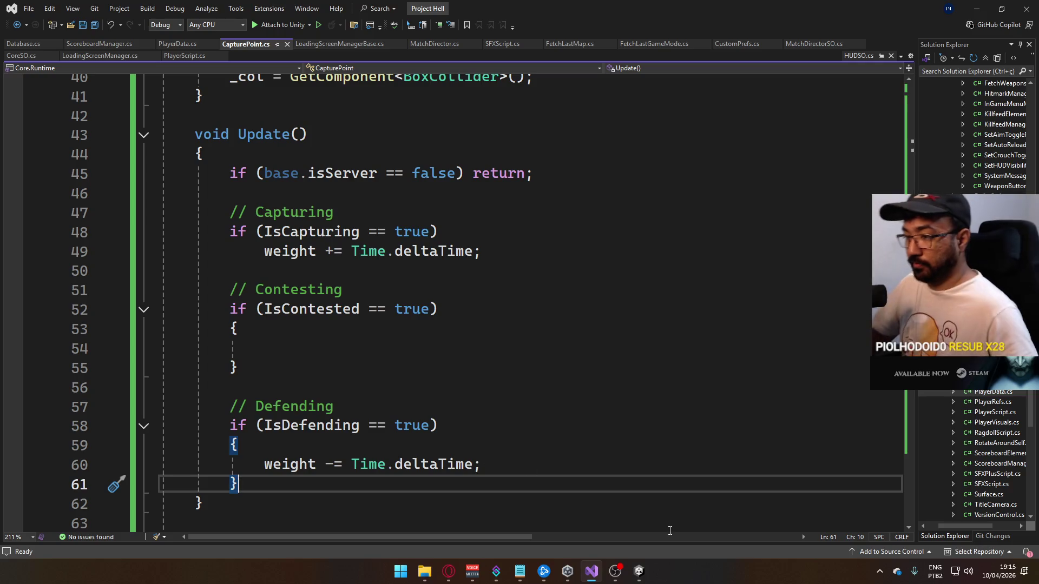
Review the empty IsContested block and InternalCountPlayers code, then bring Unity to the front
click(423, 371)
click(425, 348)
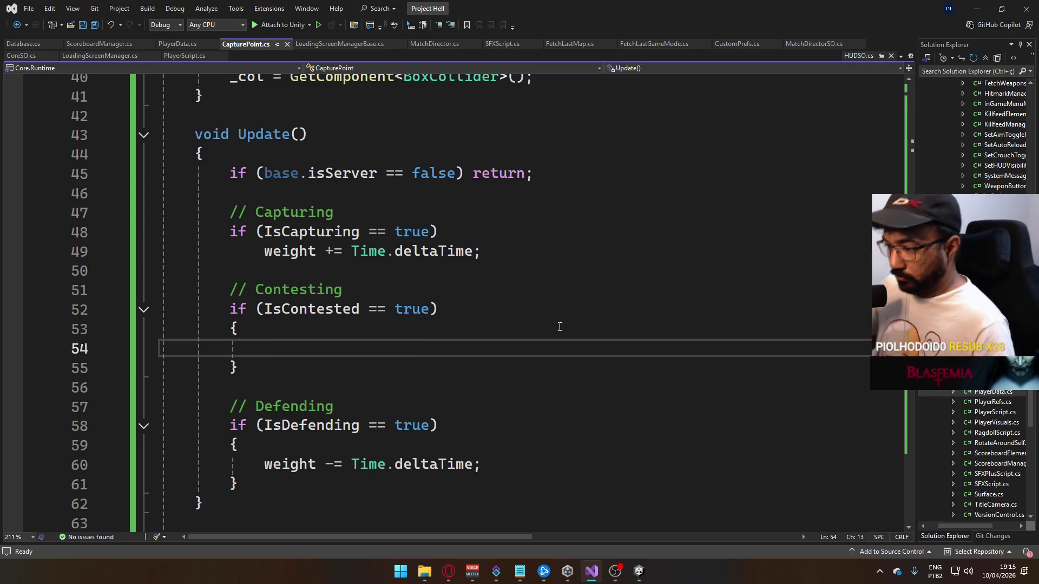
scroll(375, 445, down, 2)
scroll(375, 445, down, 6)
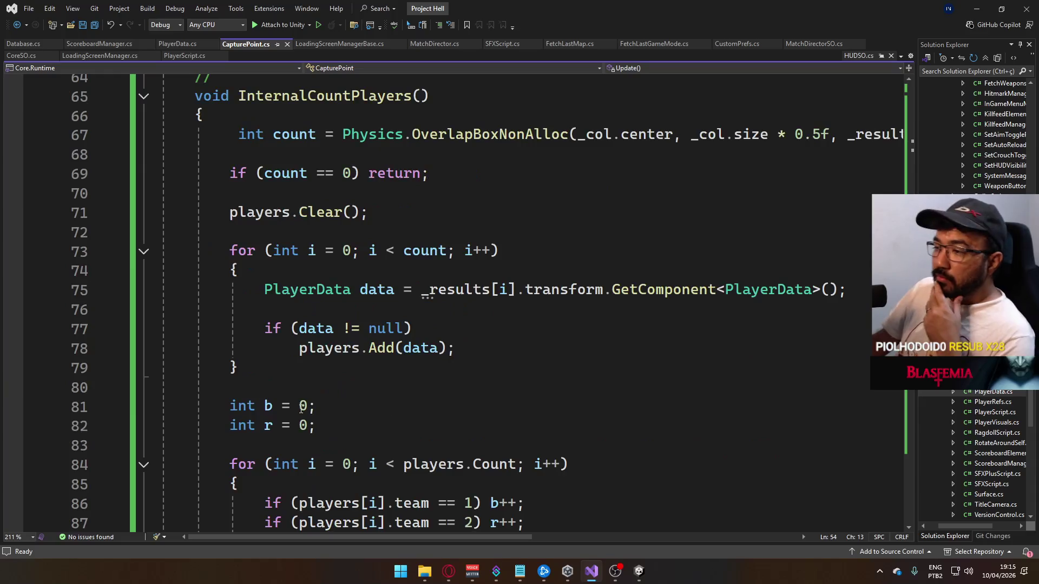
click(639, 571)
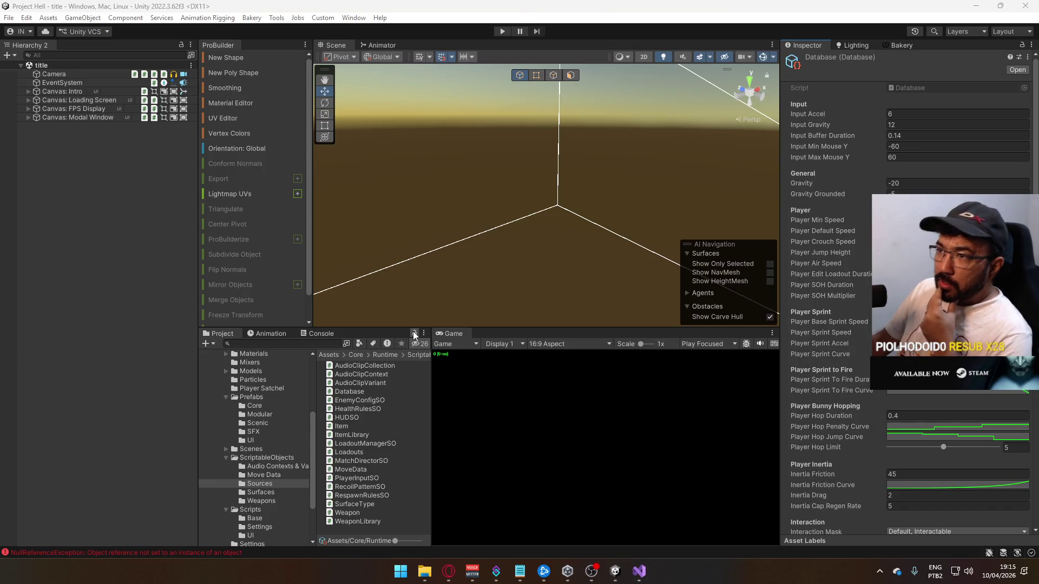
Clear the NullReferenceException from Unity's Console and go back to the CapturePoint script
click(275, 343)
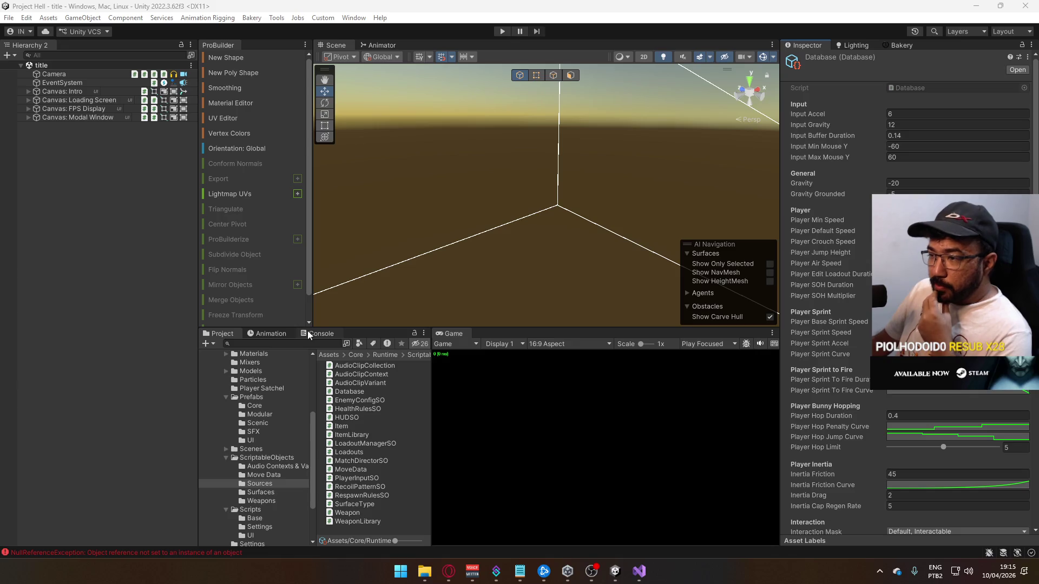
click(319, 333)
click(208, 344)
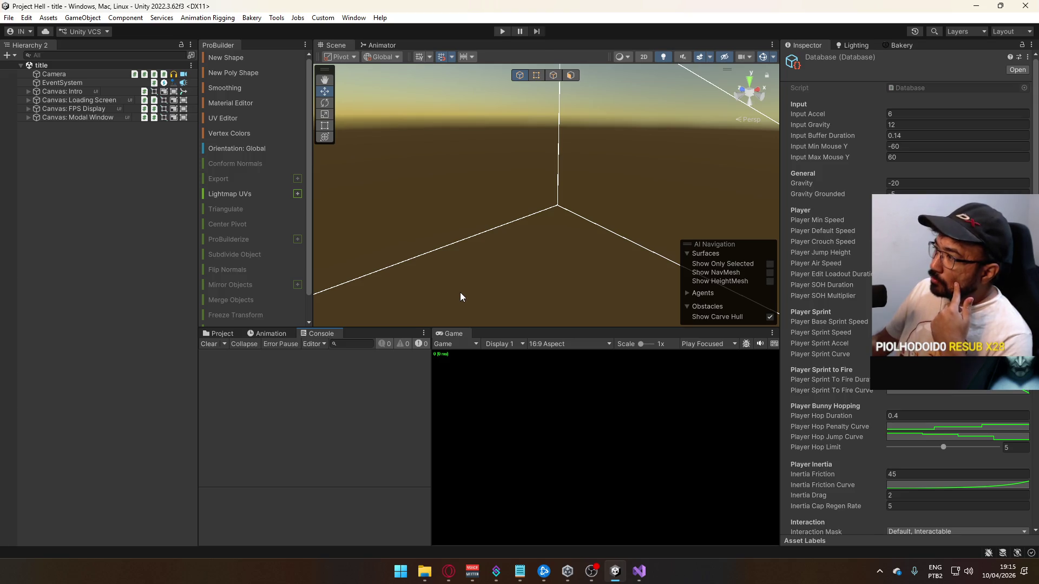
click(639, 571)
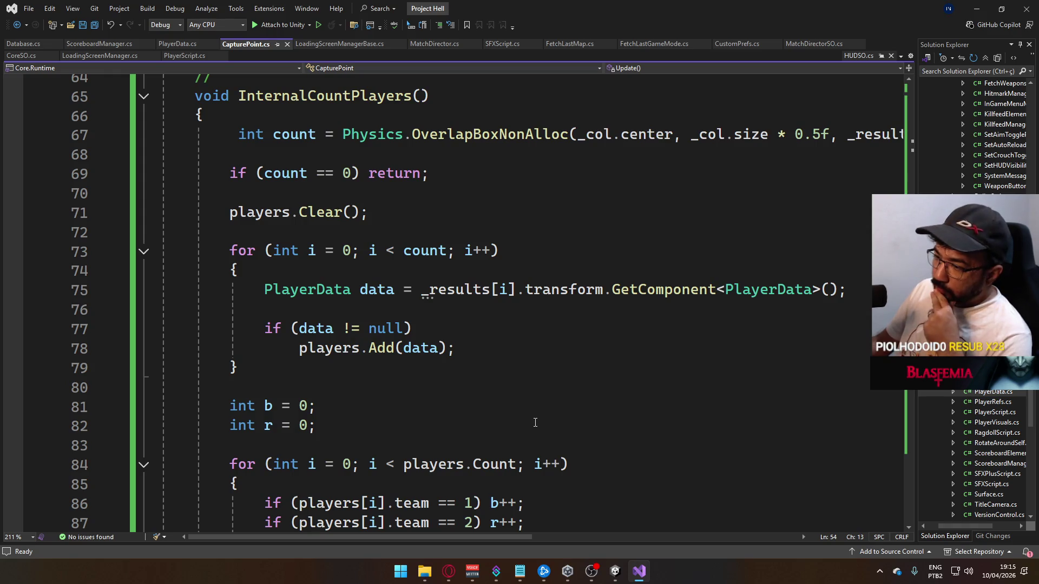
scroll(565, 418, down, 4)
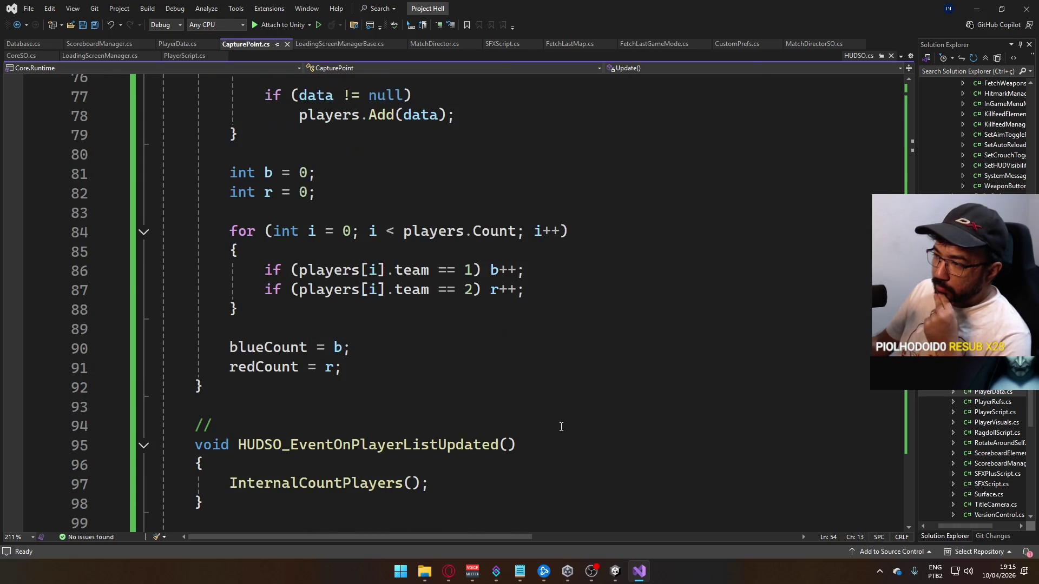
scroll(556, 425, up, 2)
click(450, 474)
key(shift+Up)
key(shift+Up)
key(shift+Up)
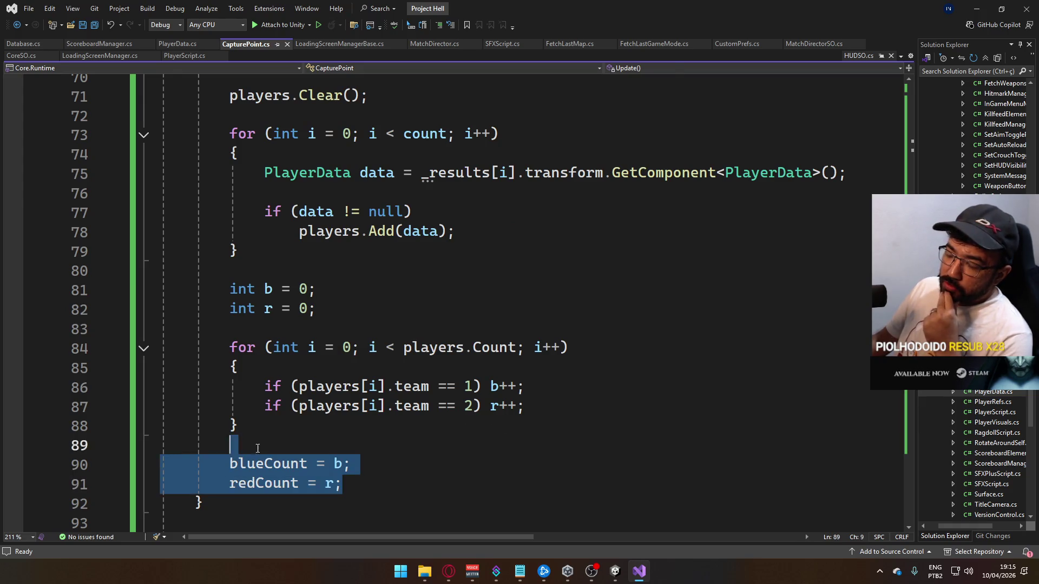
key(shift+Home)
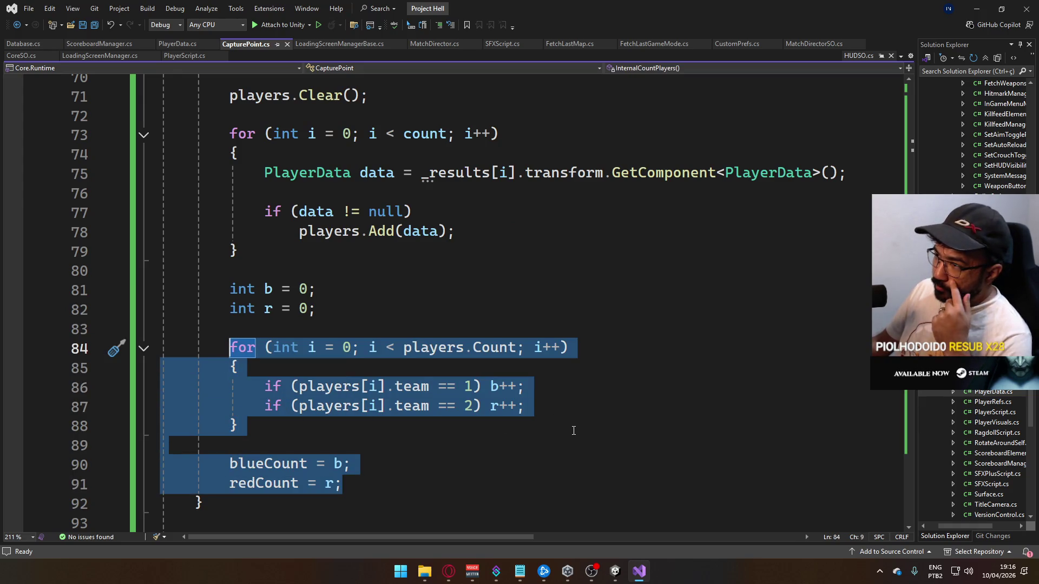
scroll(607, 440, up, 3)
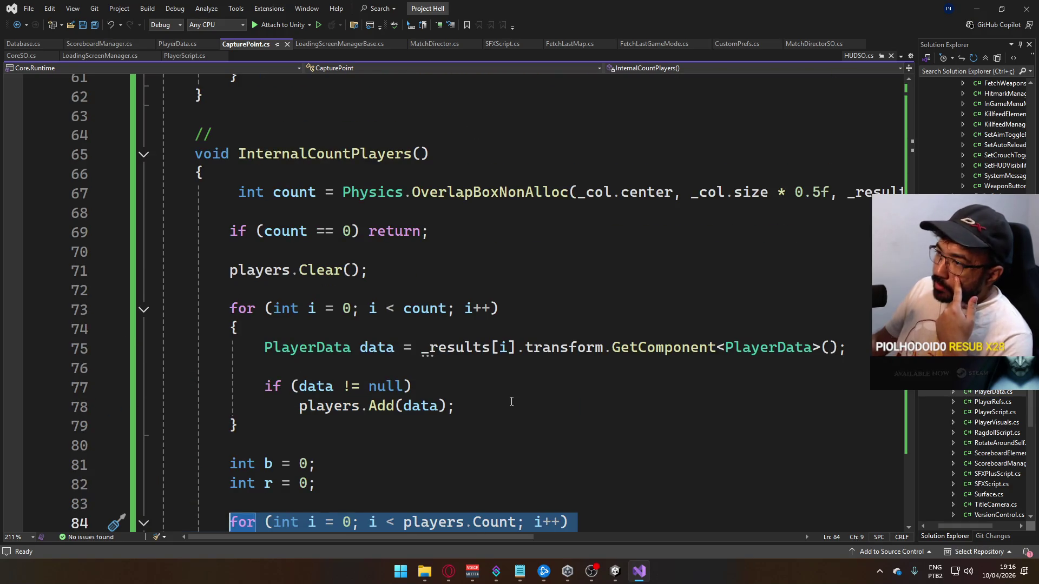
scroll(511, 401, up, 3)
scroll(510, 401, up, 10)
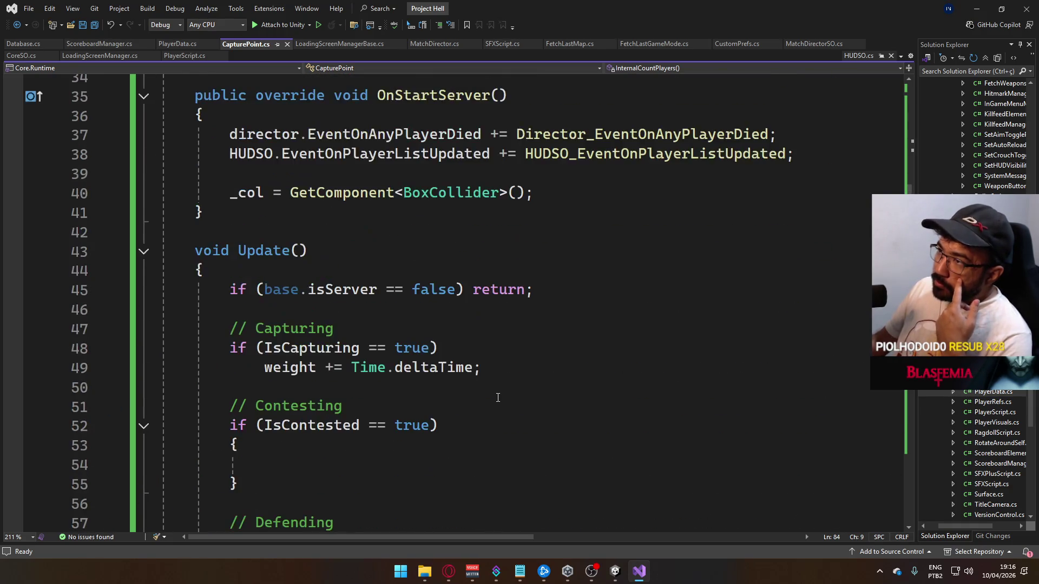
scroll(545, 415, down, 3)
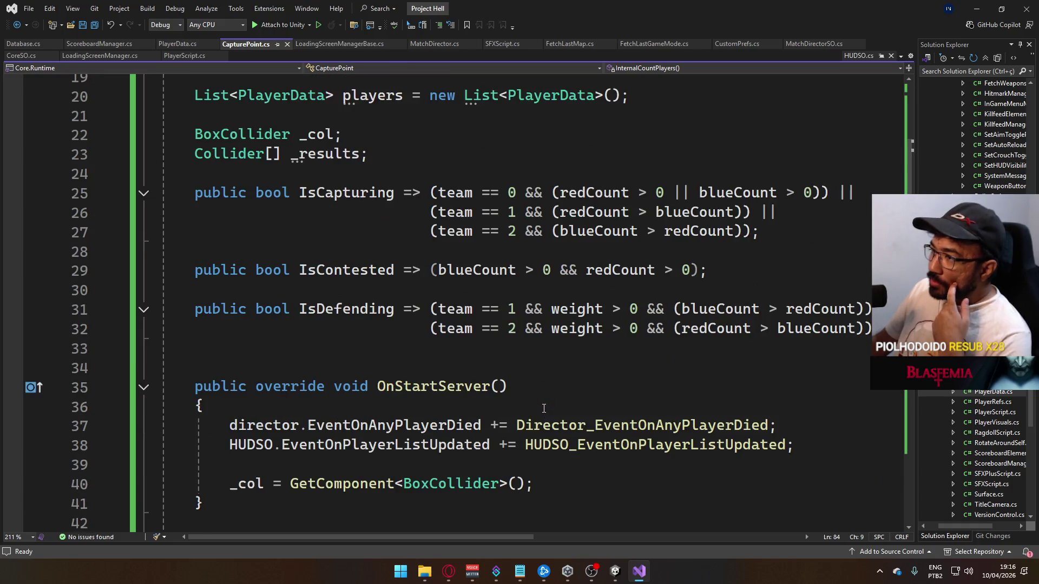
scroll(407, 359, down, 2)
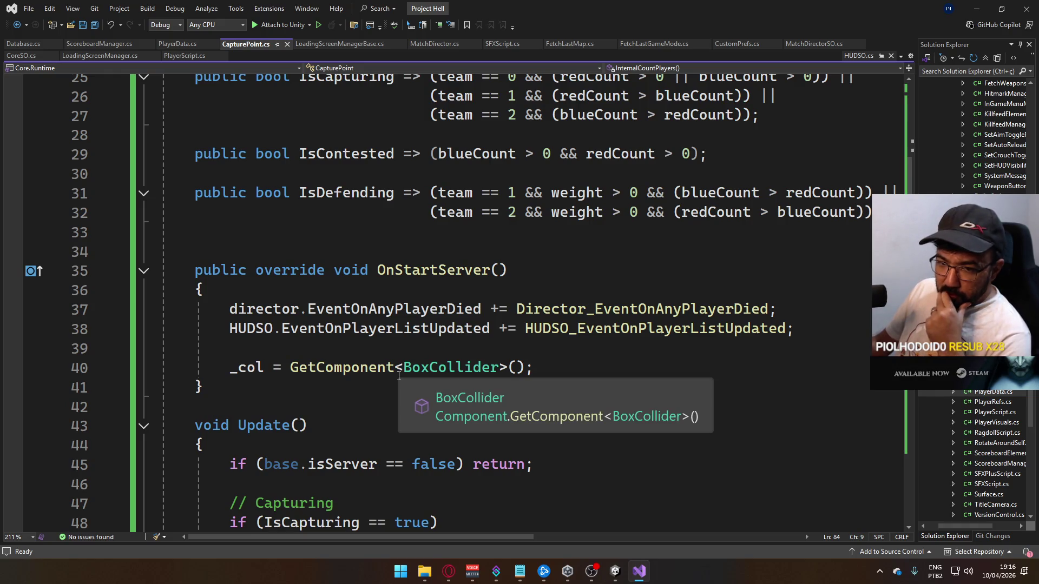
scroll(399, 375, down, 7)
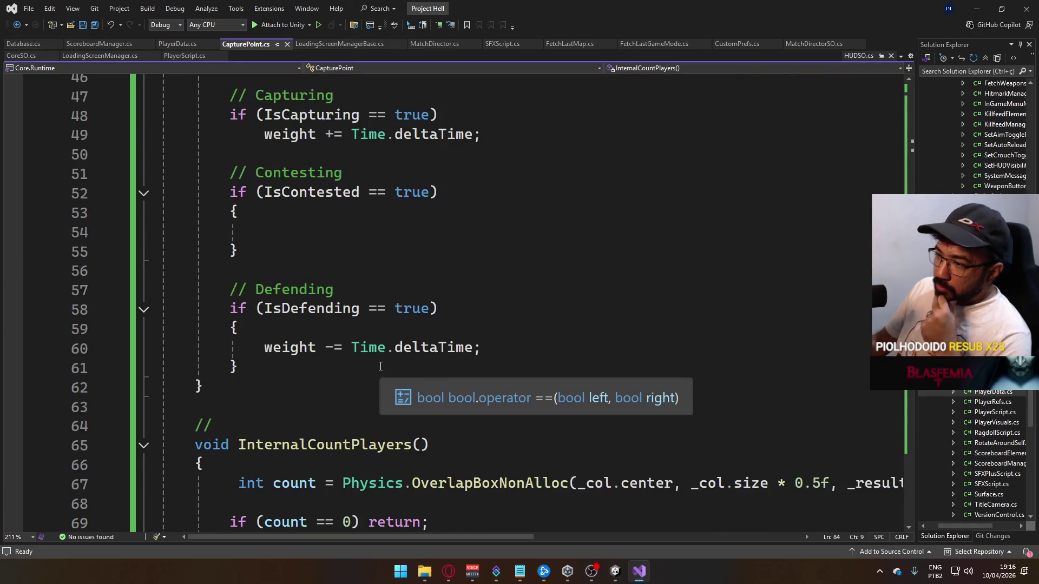
scroll(382, 366, up, 2)
click(346, 347)
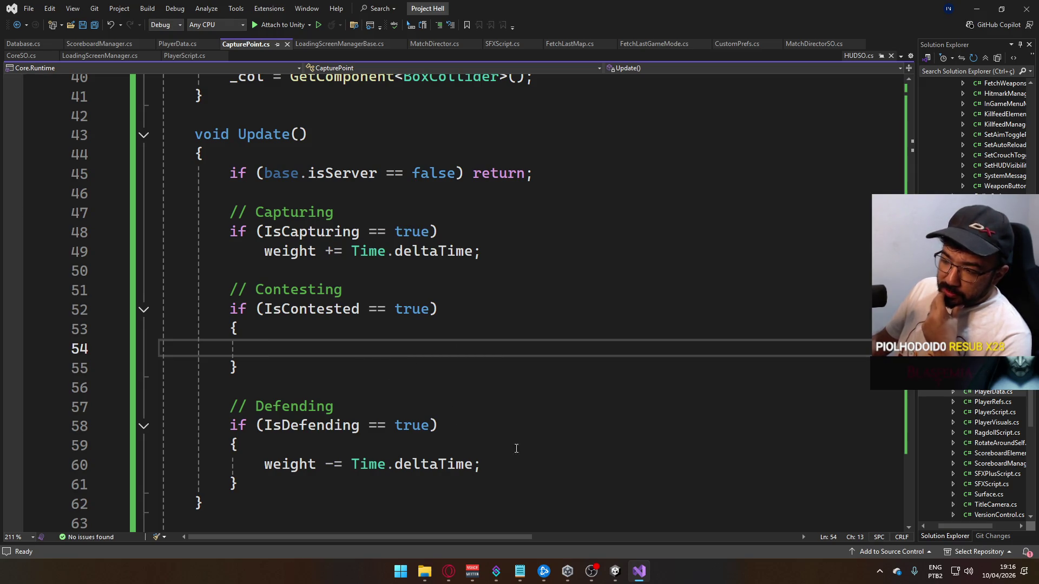
drag(485, 464, 264, 464)
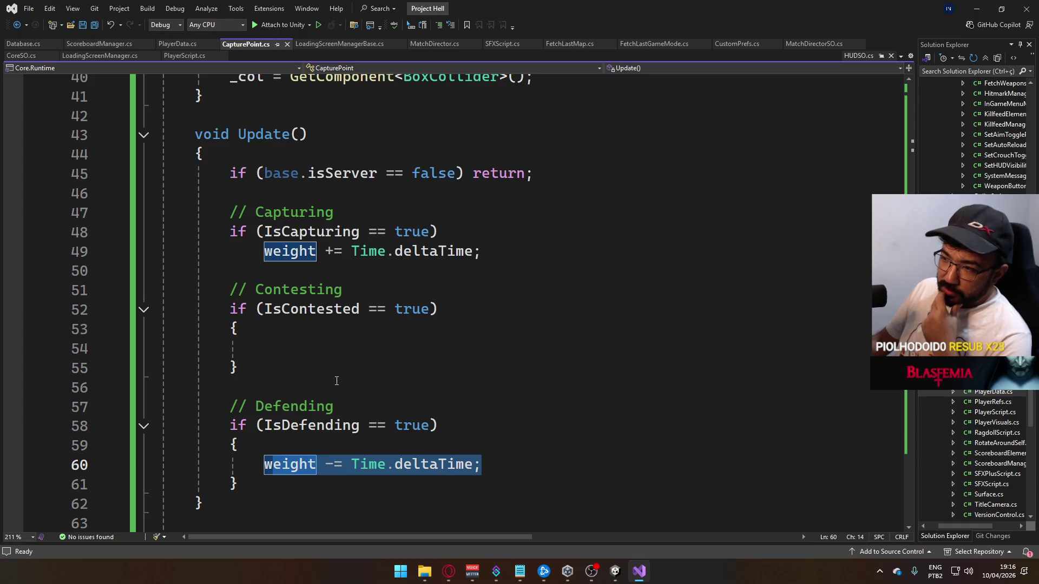
click(360, 365)
click(371, 346)
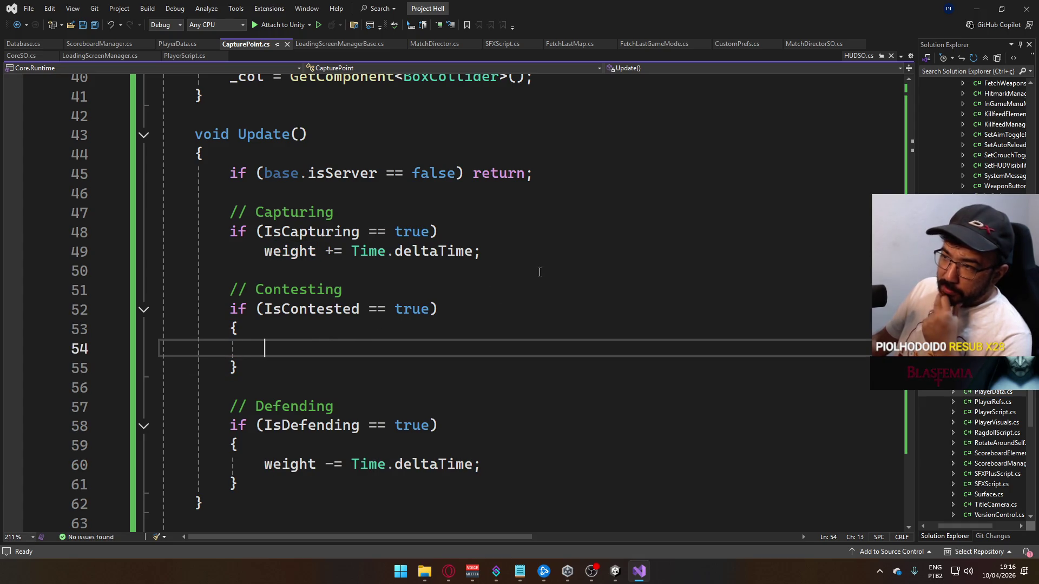
drag(533, 252, 222, 253)
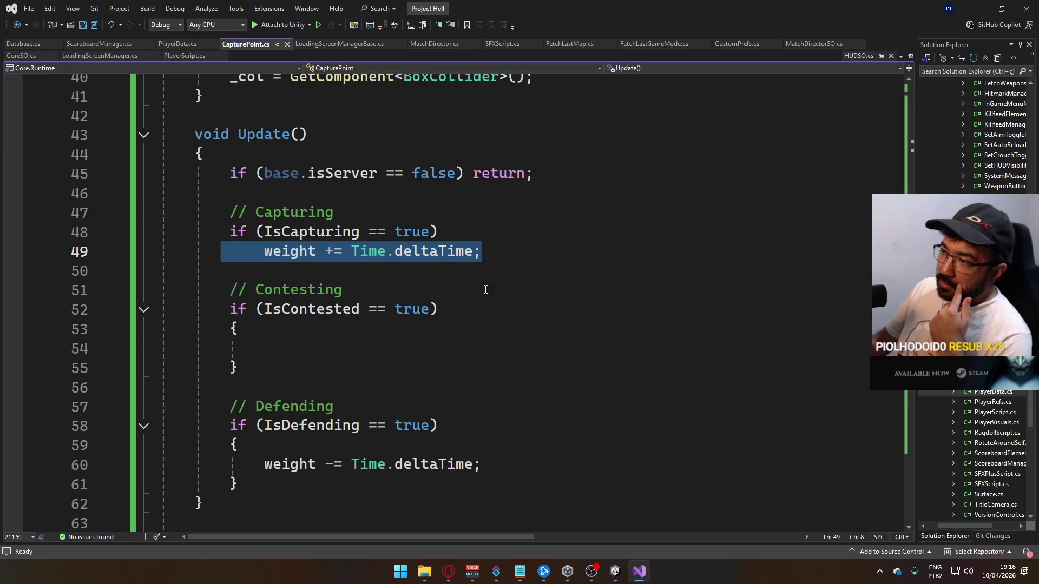
drag(536, 252, 233, 254)
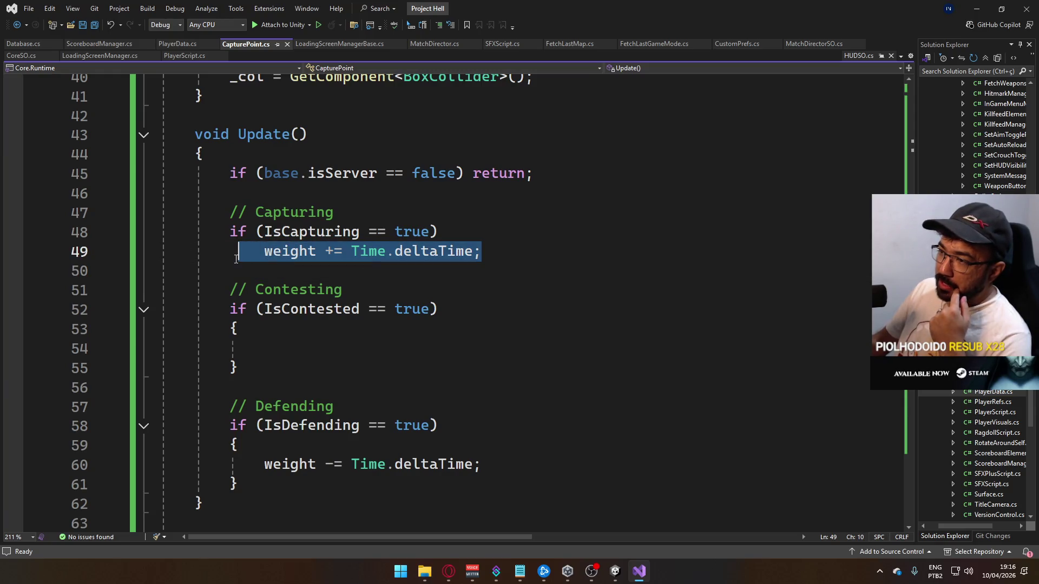
drag(483, 252, 194, 256)
click(498, 338)
drag(482, 466, 262, 443)
click(438, 359)
click(425, 353)
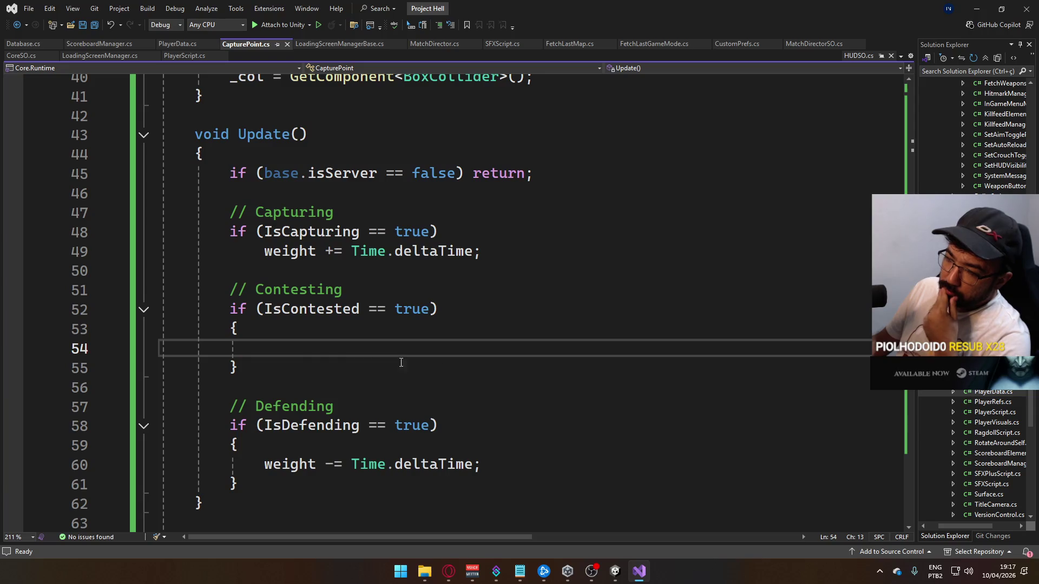
Switch from Visual Studio back to the Unity editor
click(616, 571)
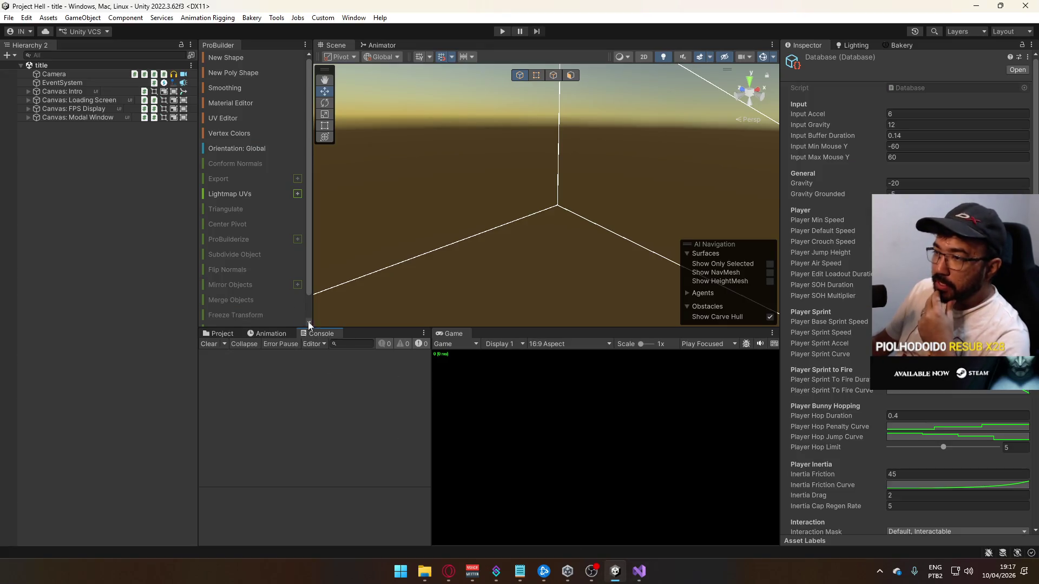
Open the ui scene from Scenes and frame the Scoreboard canvas in 2D with the Rect tool
click(219, 335)
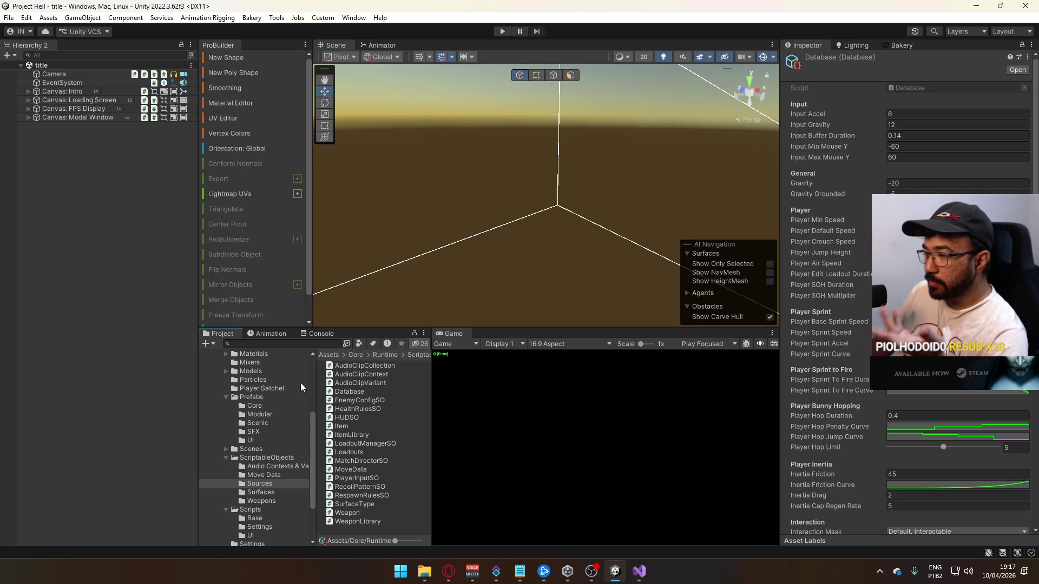
click(250, 449)
double_click(346, 478)
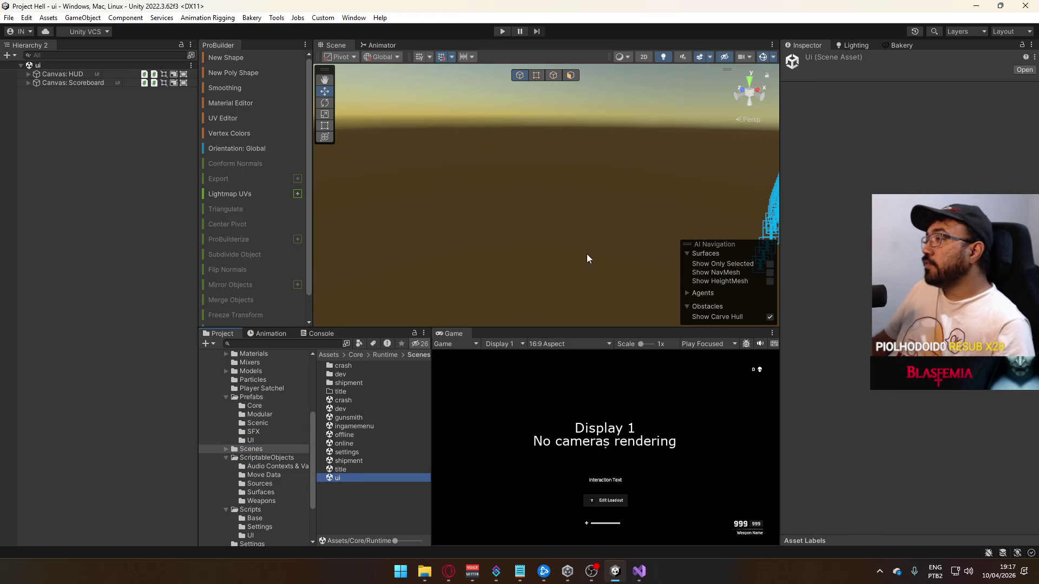
double_click(73, 82)
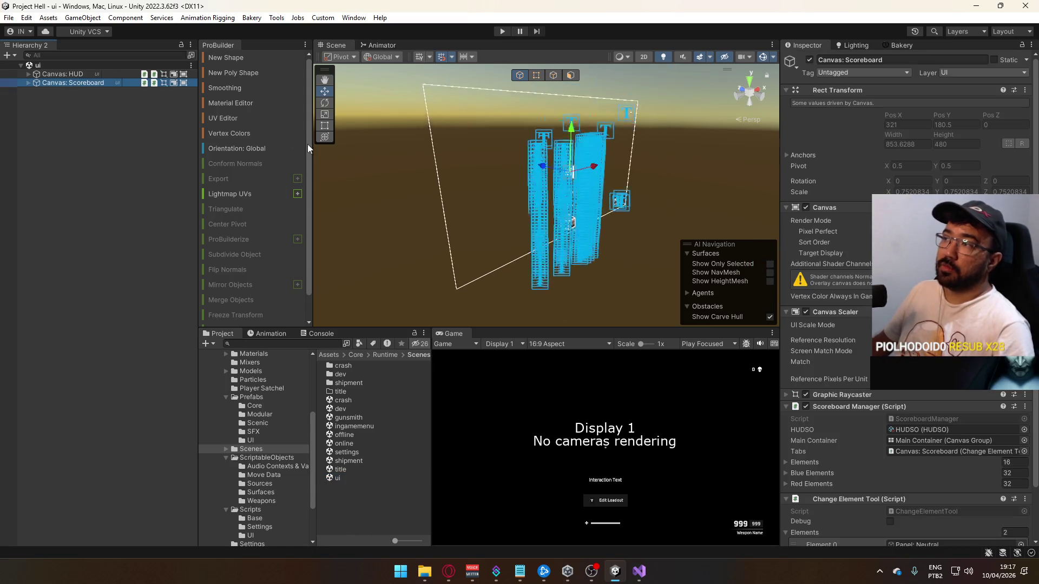
click(645, 57)
key(t)
Browse the HUD, selecting the Blue Team scroll view and the SFX Hit Flesh object
scroll(537, 211, down, 3)
click(541, 210)
scroll(544, 215, down, 3)
scroll(543, 214, down, 5)
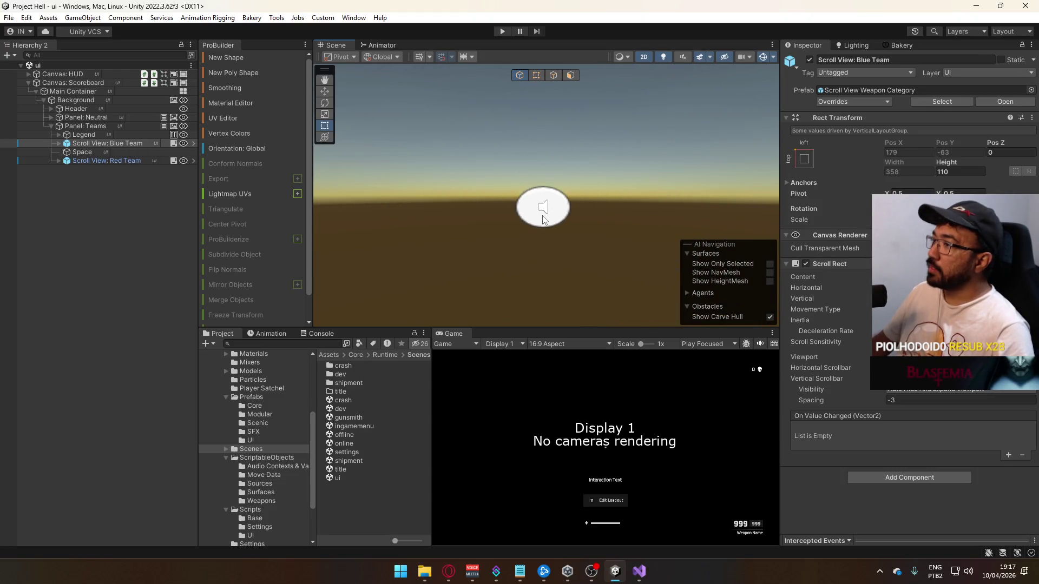
click(544, 214)
scroll(557, 220, down, 5)
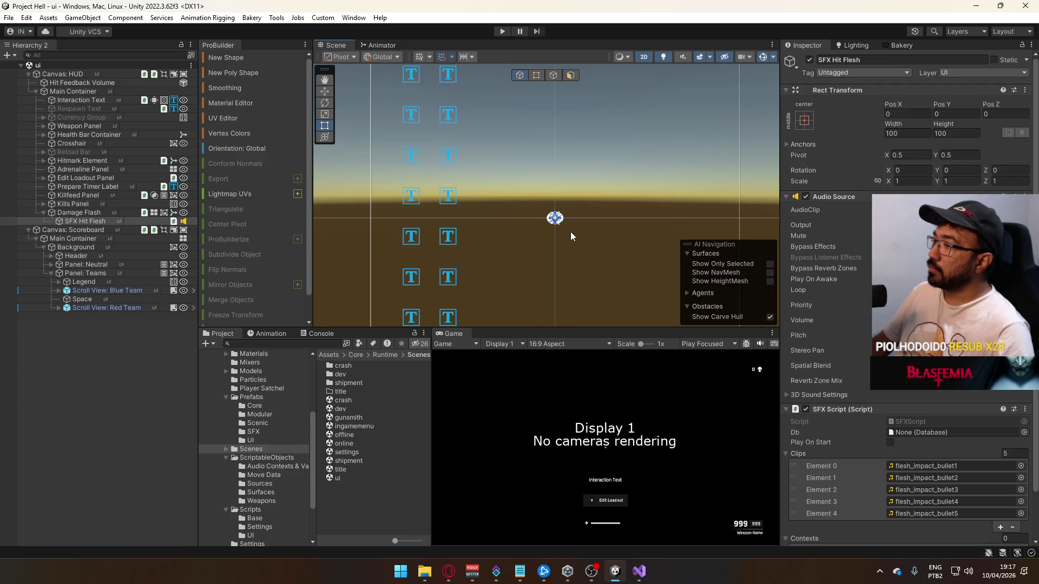
drag(613, 211, 603, 179)
scroll(638, 261, up, 5)
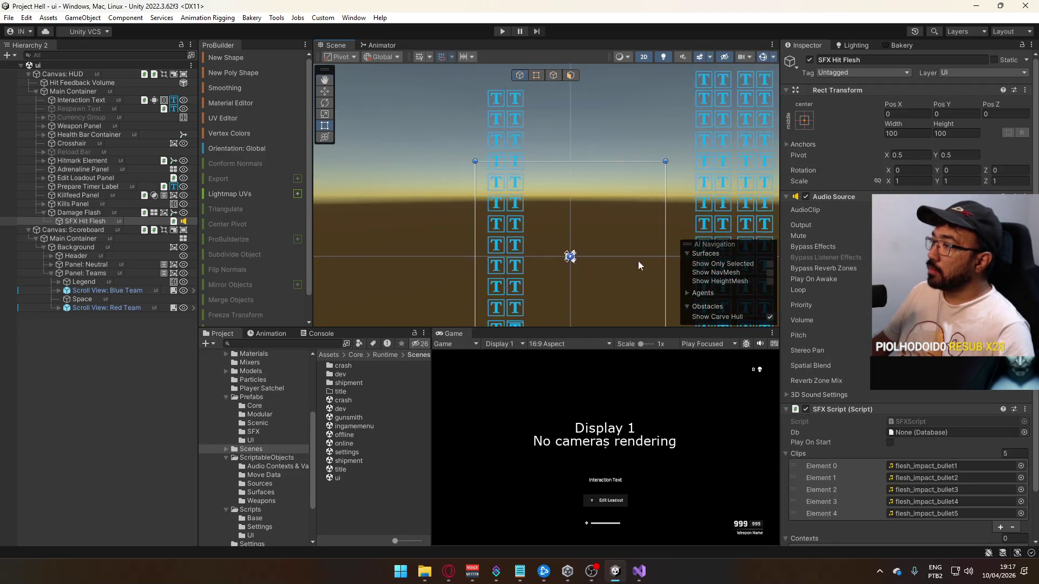
scroll(544, 241, up, 5)
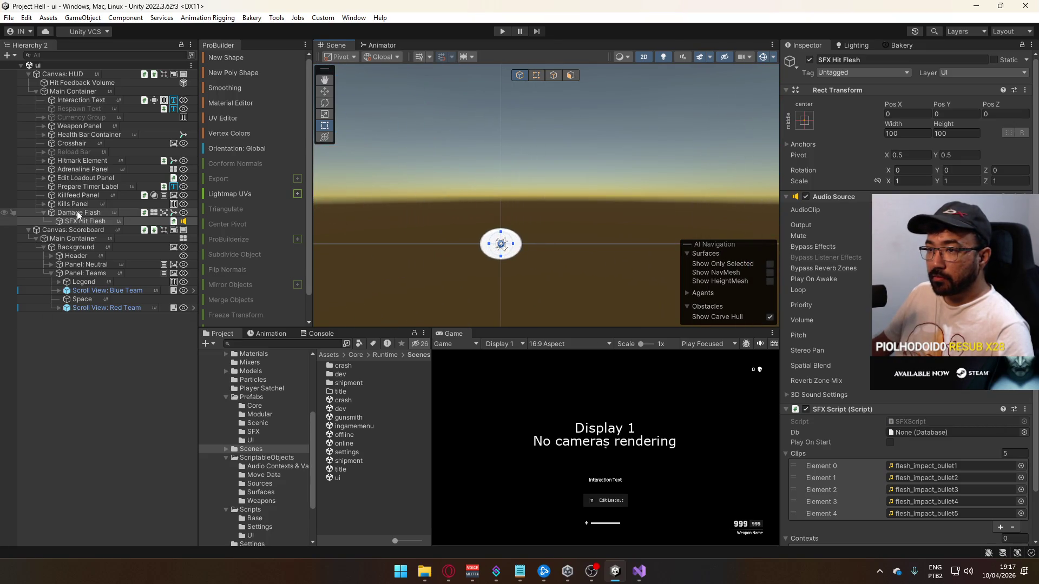
Enable Preserve Aspect on the Crosshair object's Image
click(73, 144)
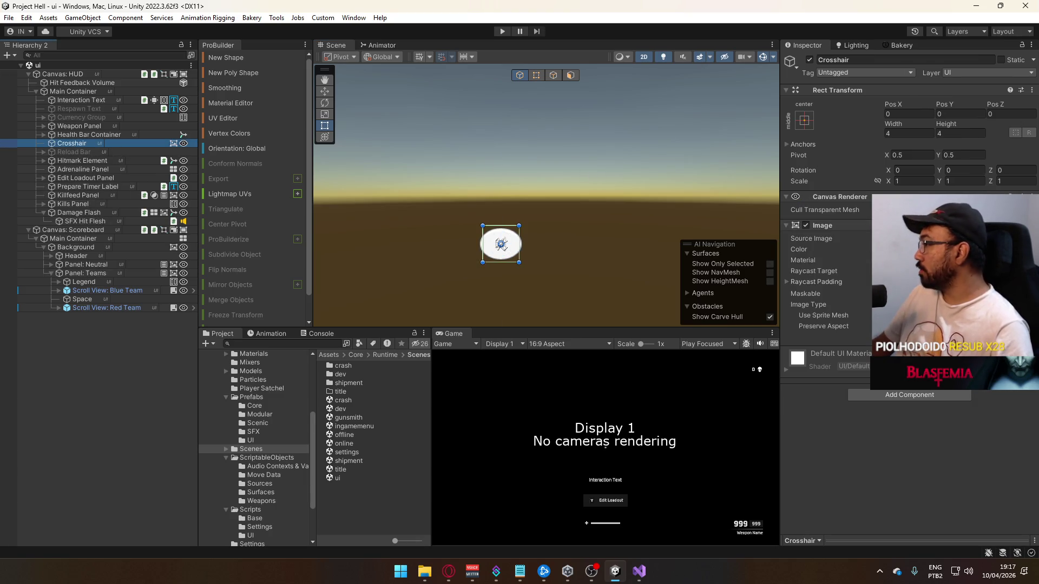
click(889, 327)
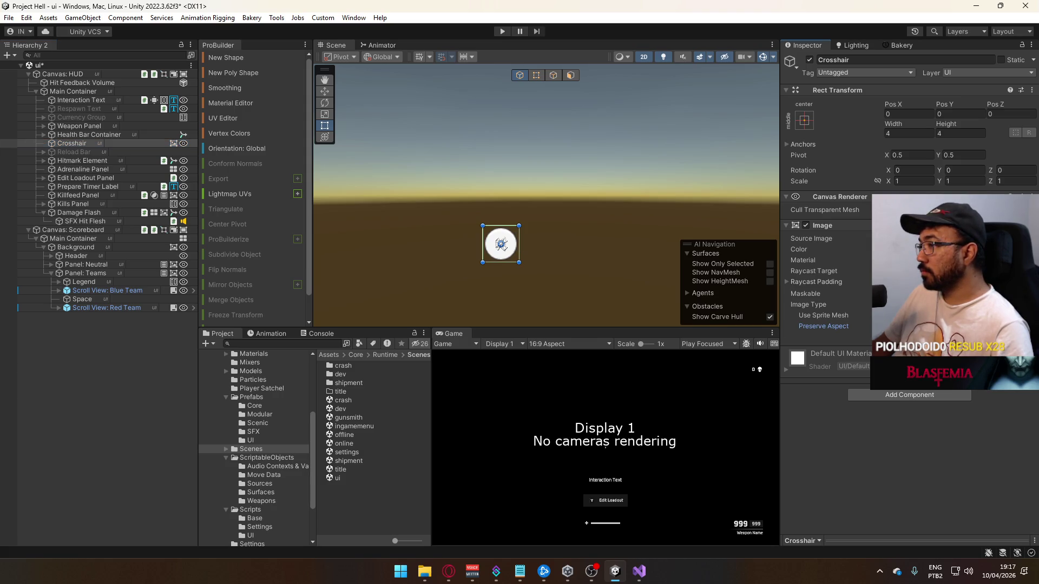
scroll(590, 250, down, 4)
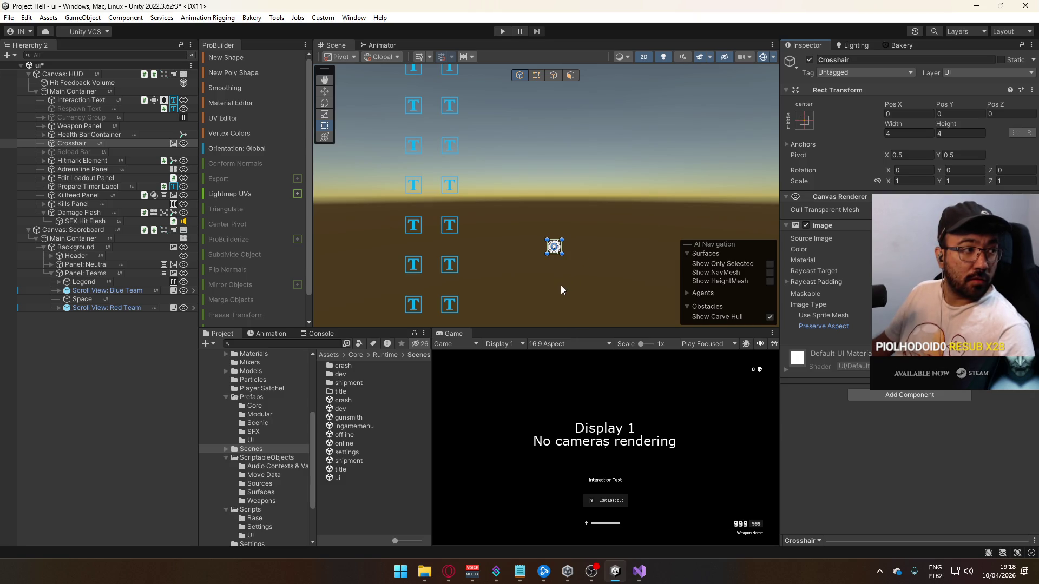
scroll(557, 286, down, 5)
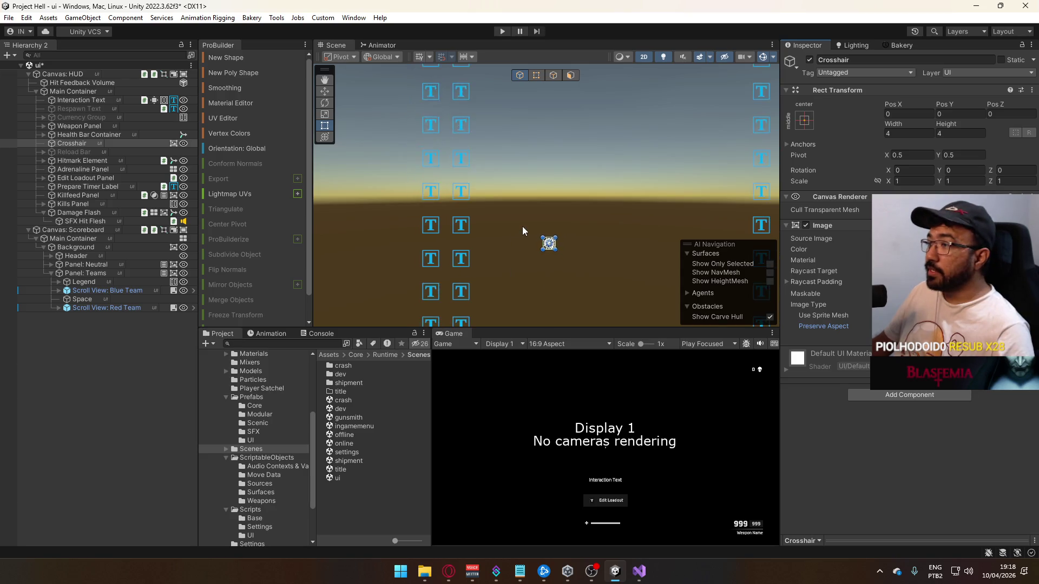
scroll(527, 270, down, 5)
Frame the HUD canvas and open Main Container's right-click creation menu
mouse_move(526, 268)
mouse_down()
mouse_move(517, 187)
mouse_move(540, 128)
mouse_up()
scroll(542, 130, down, 5)
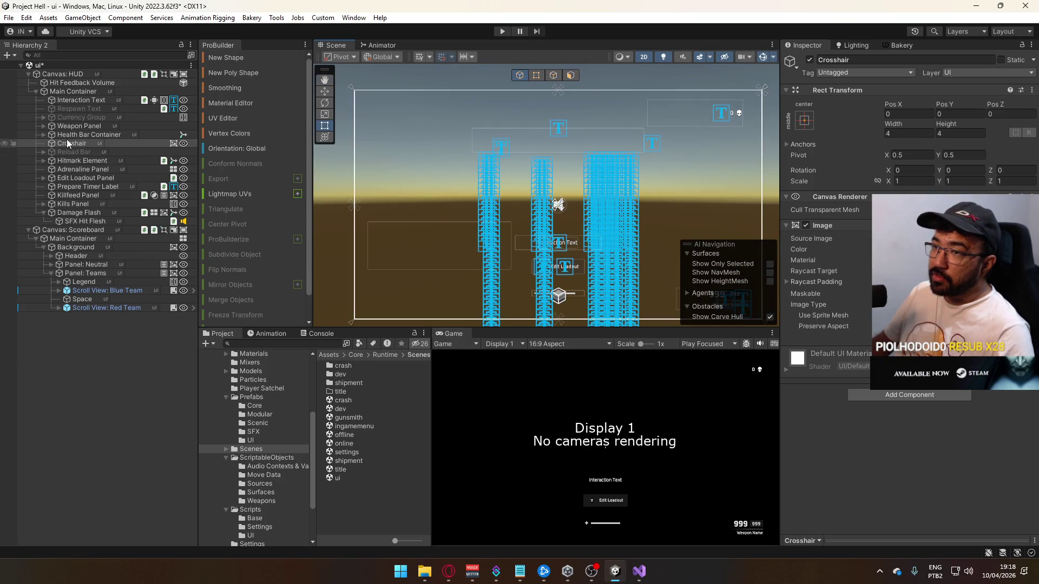
mouse_move(452, 187)
mouse_down()
mouse_move(431, 159)
mouse_move(419, 167)
mouse_up()
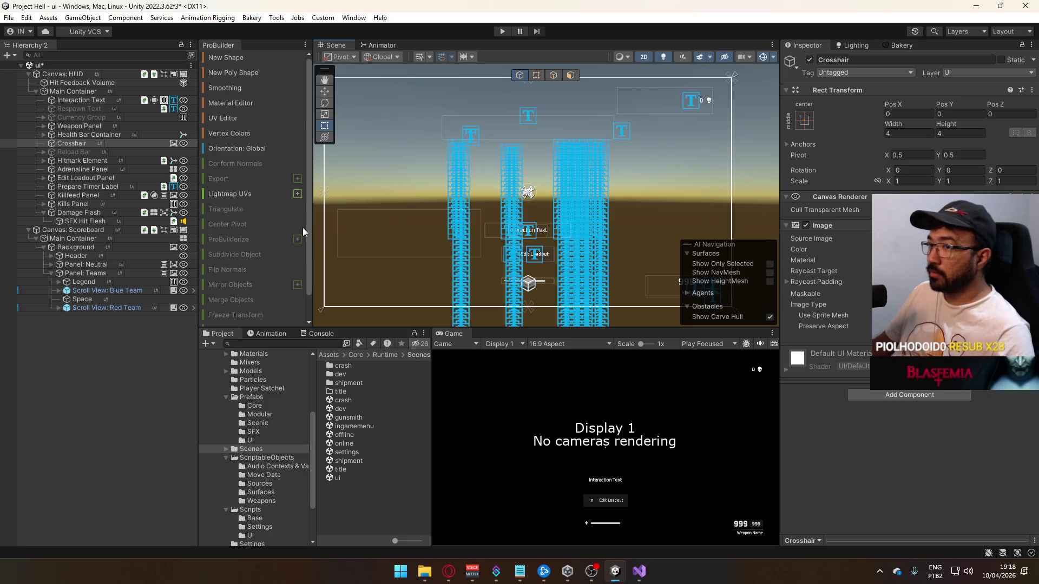
mouse_move(508, 195)
mouse_down()
mouse_move(532, 162)
mouse_move(573, 181)
mouse_move(556, 165)
mouse_move(529, 188)
mouse_up()
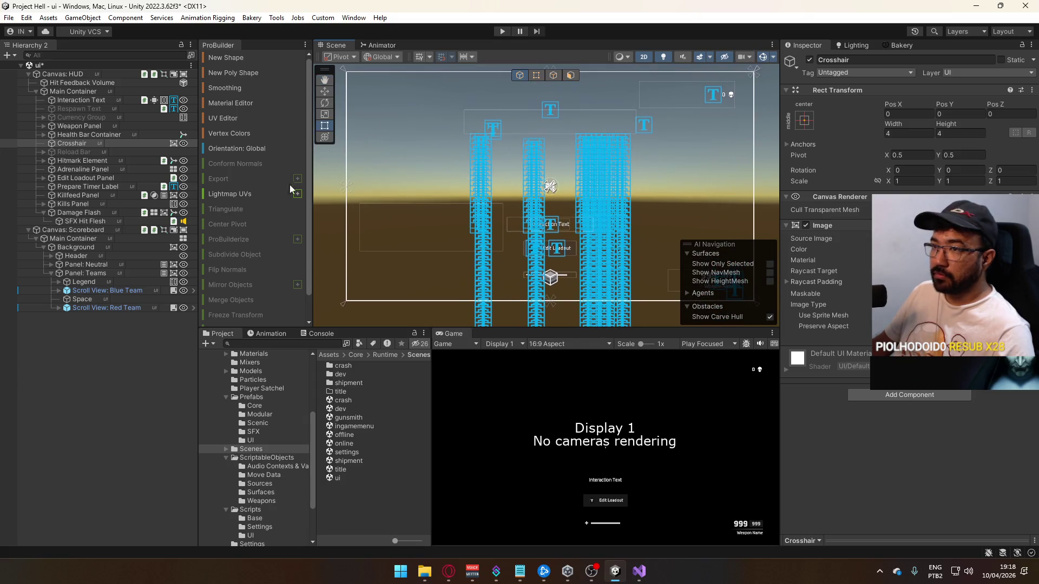
right_click(75, 93)
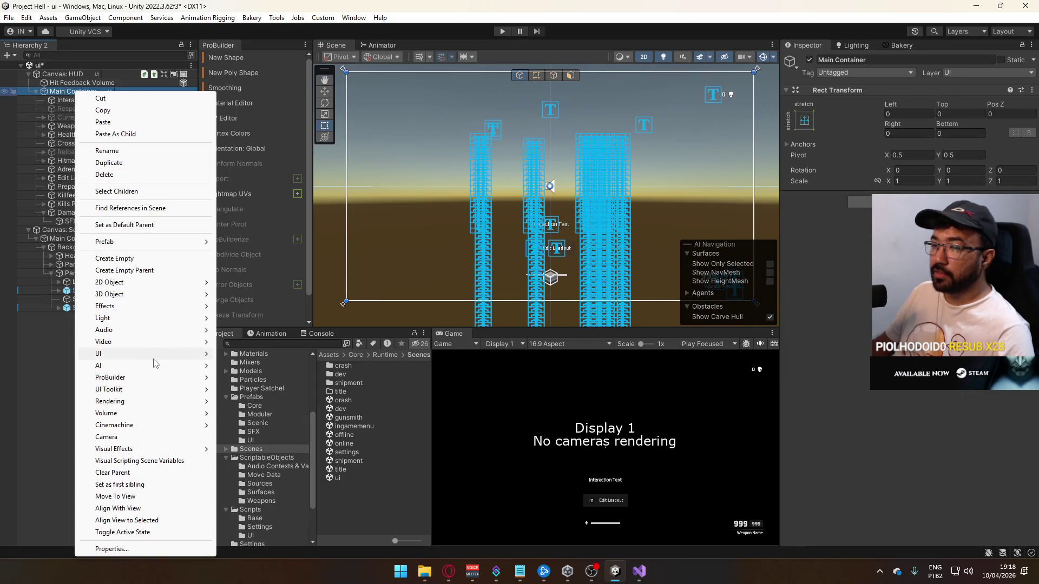
Add a trial UI Image under Main Container, then delete it
mouse_move(157, 354)
click(273, 356)
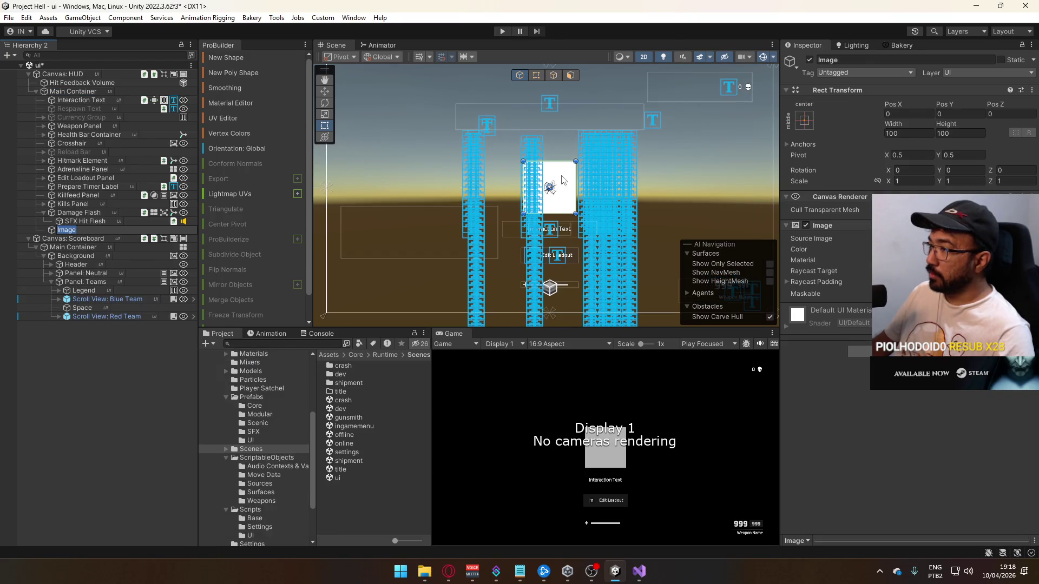
drag(396, 251, 426, 247)
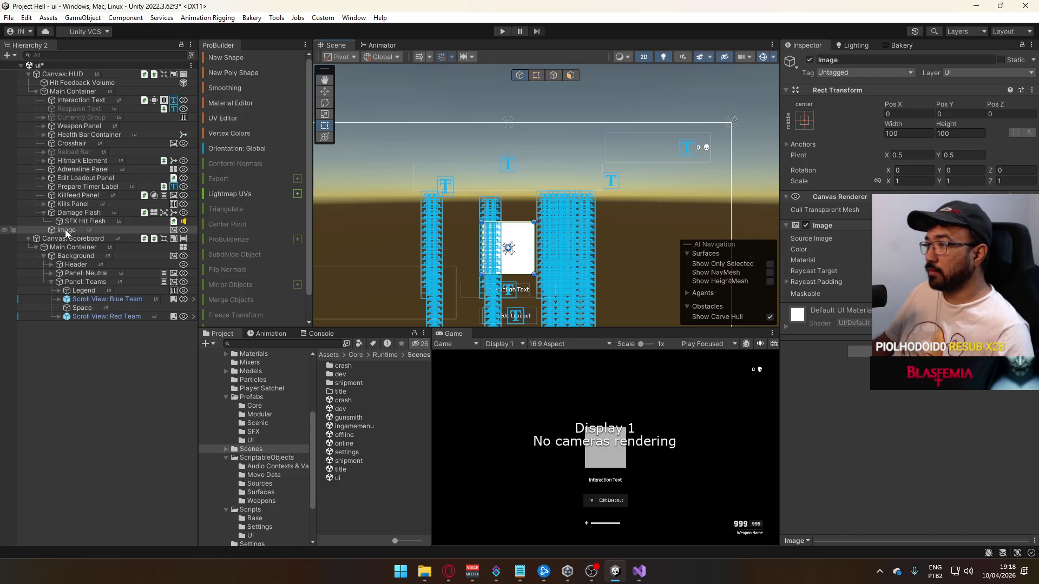
key(Delete)
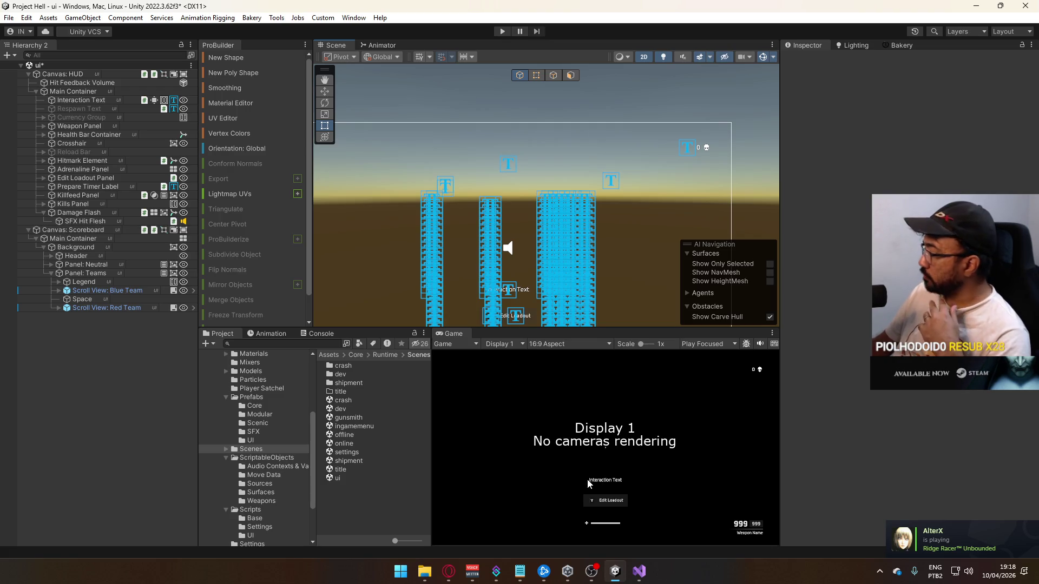
Launch Call of Duty: Modern Warfare from Battle.net and minimize the launcher
click(543, 571)
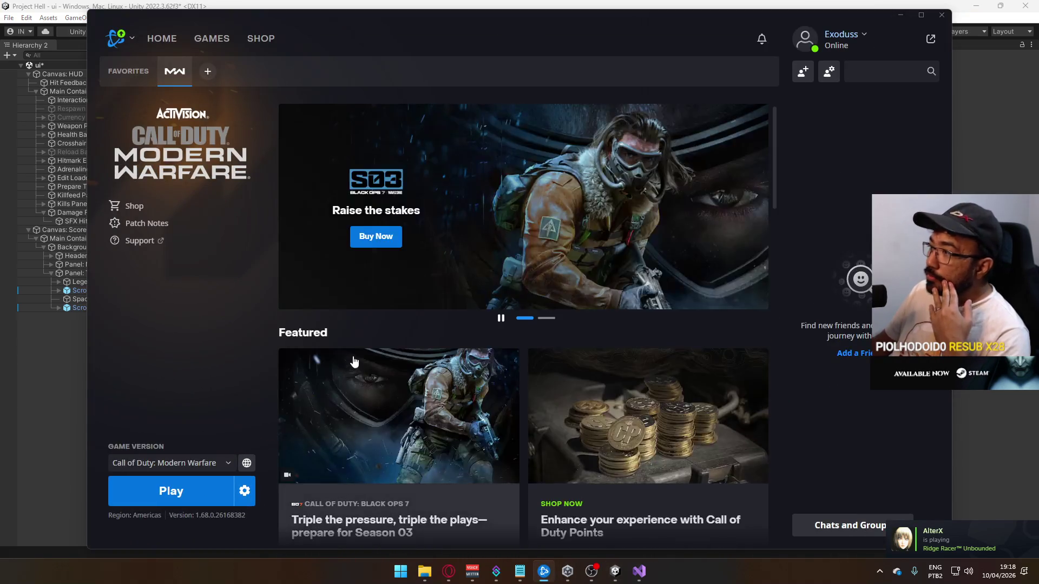
click(186, 494)
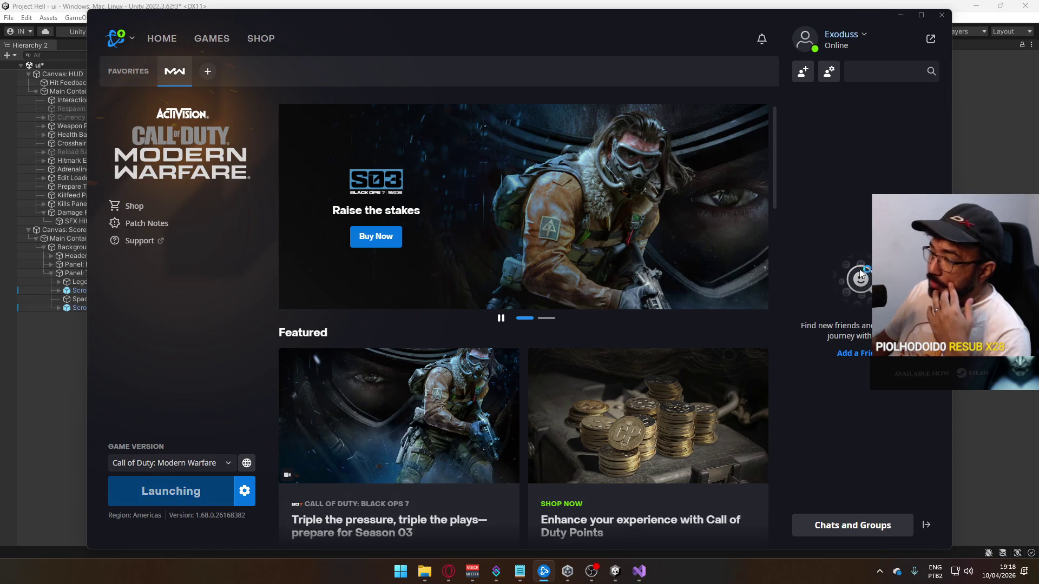
click(901, 15)
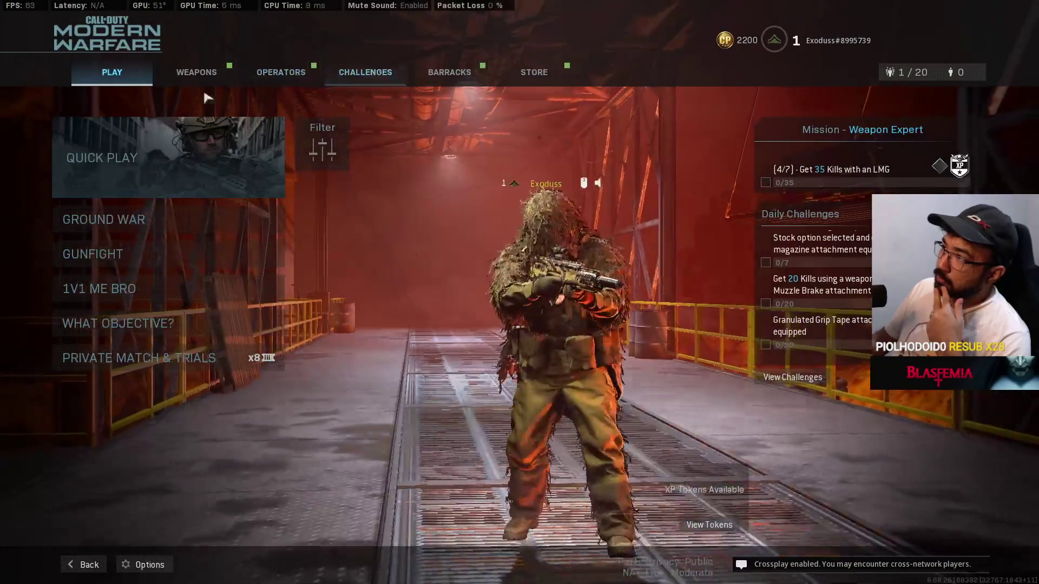
Create a Private Match custom game and set its mode to Domination
click(138, 358)
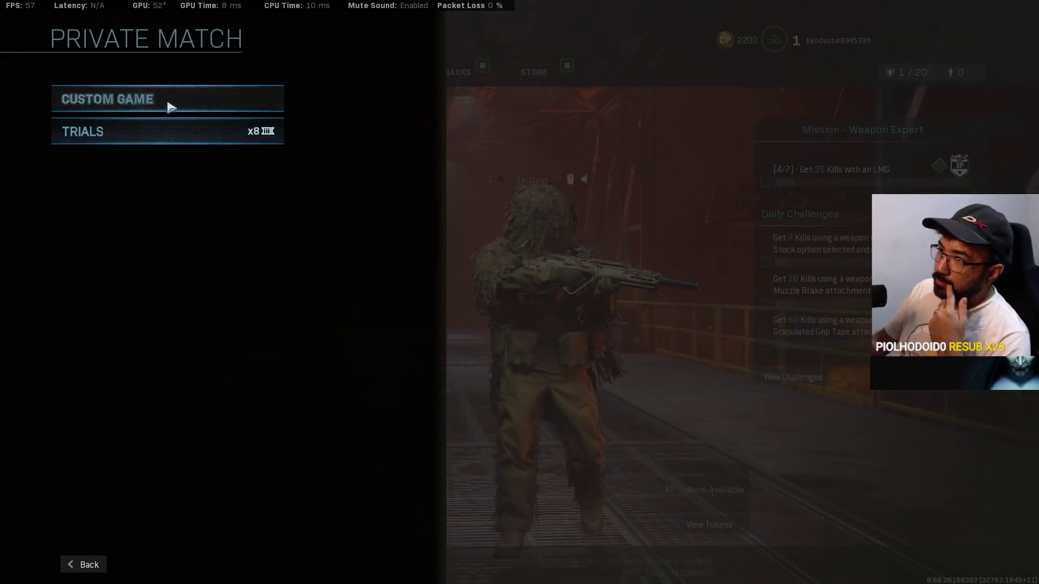
click(162, 99)
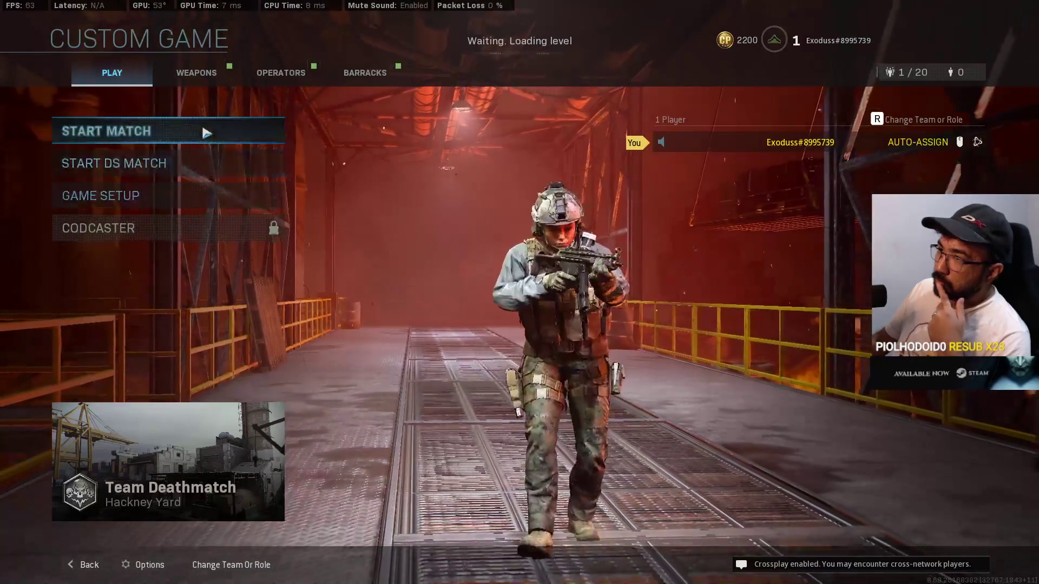
click(169, 198)
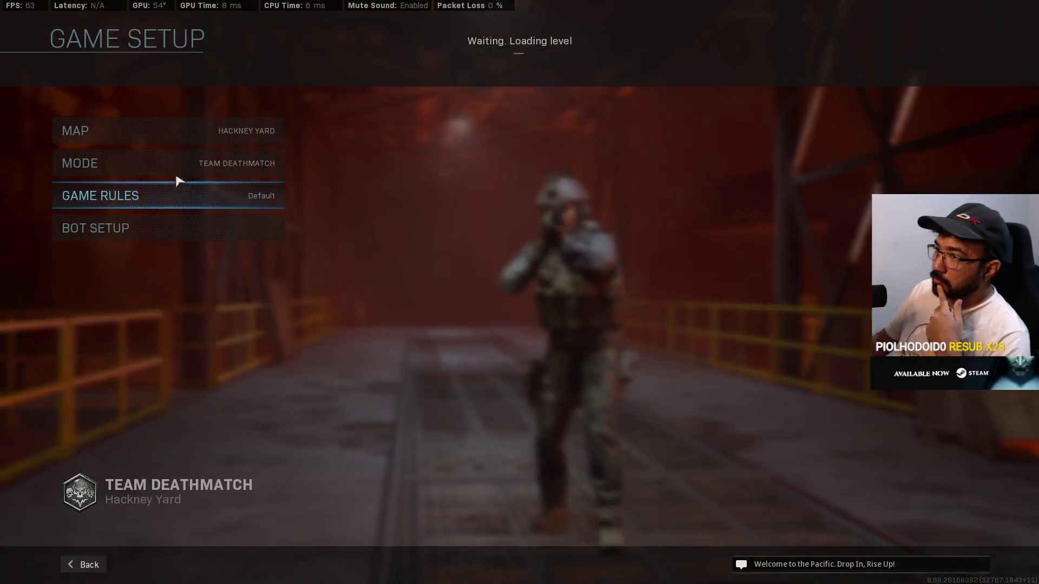
click(271, 162)
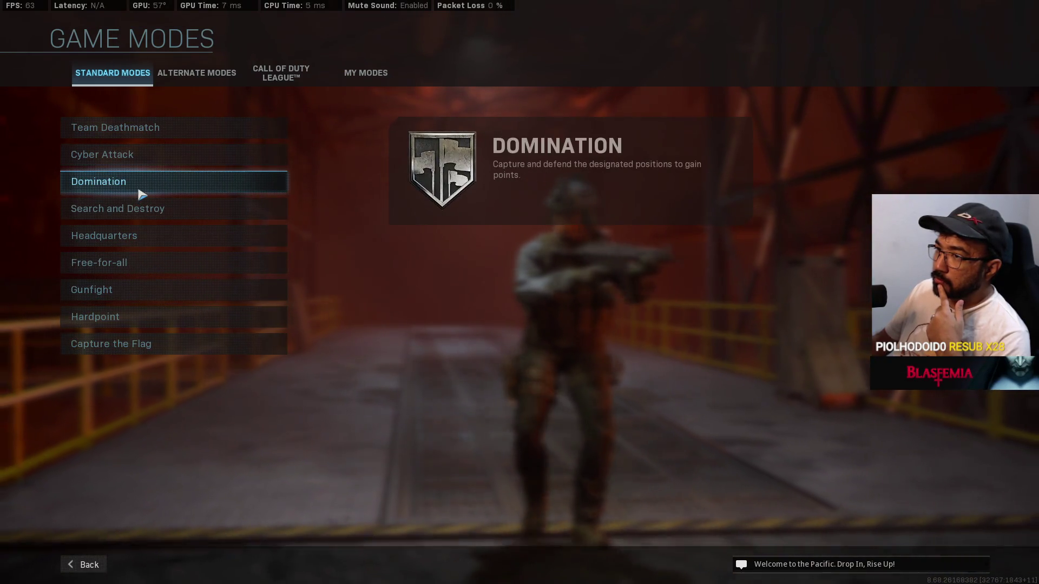
click(141, 194)
click(259, 162)
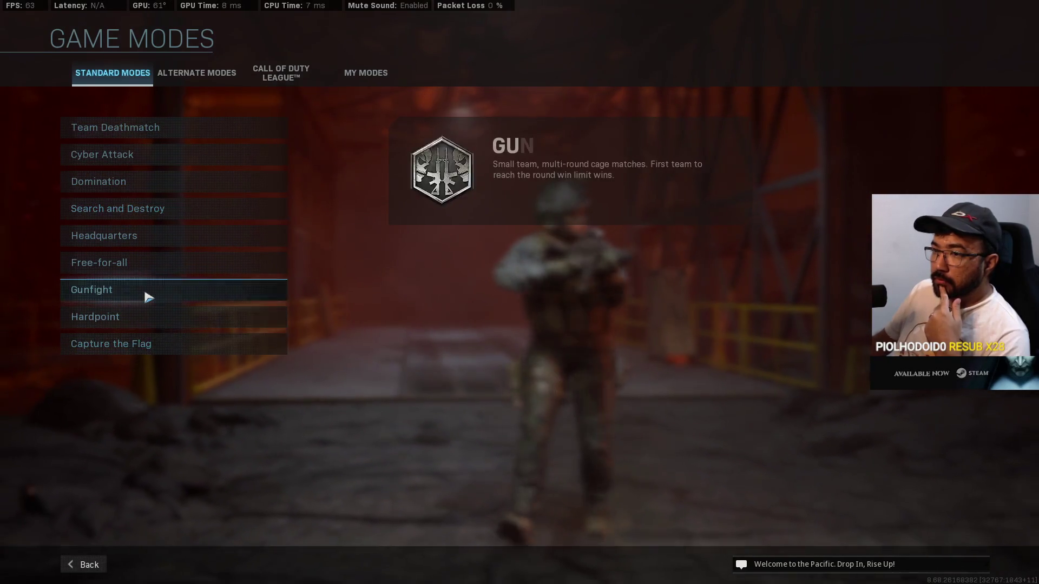
click(162, 189)
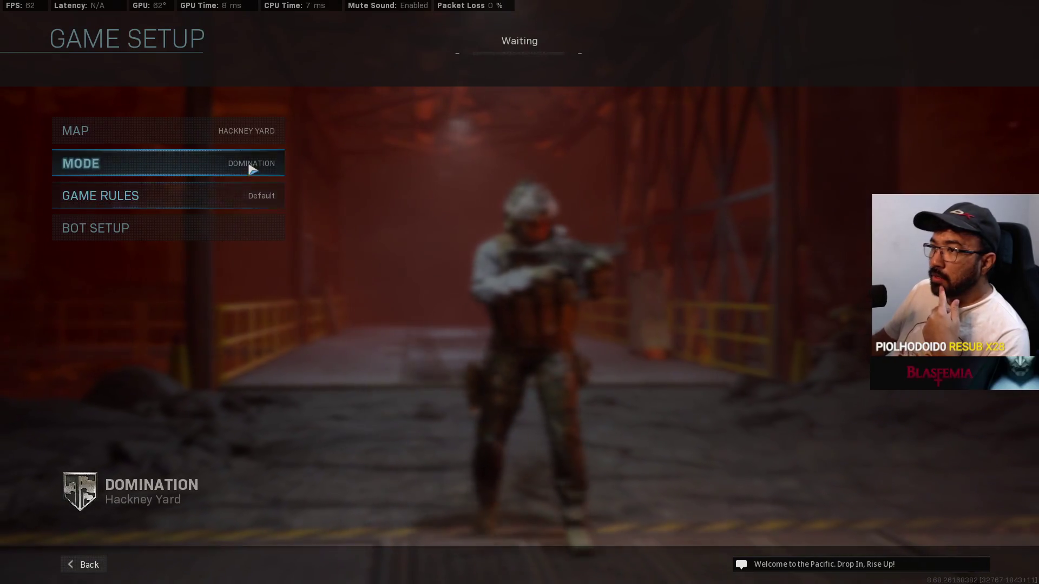
Pick Crash as the map and start the custom match
click(249, 138)
scroll(255, 297, down, 5)
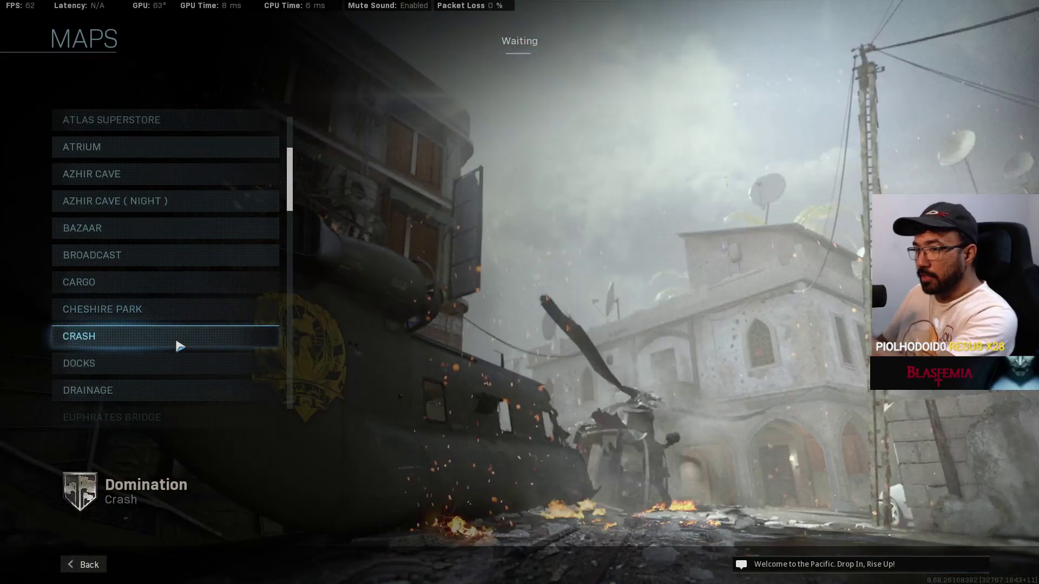
click(179, 347)
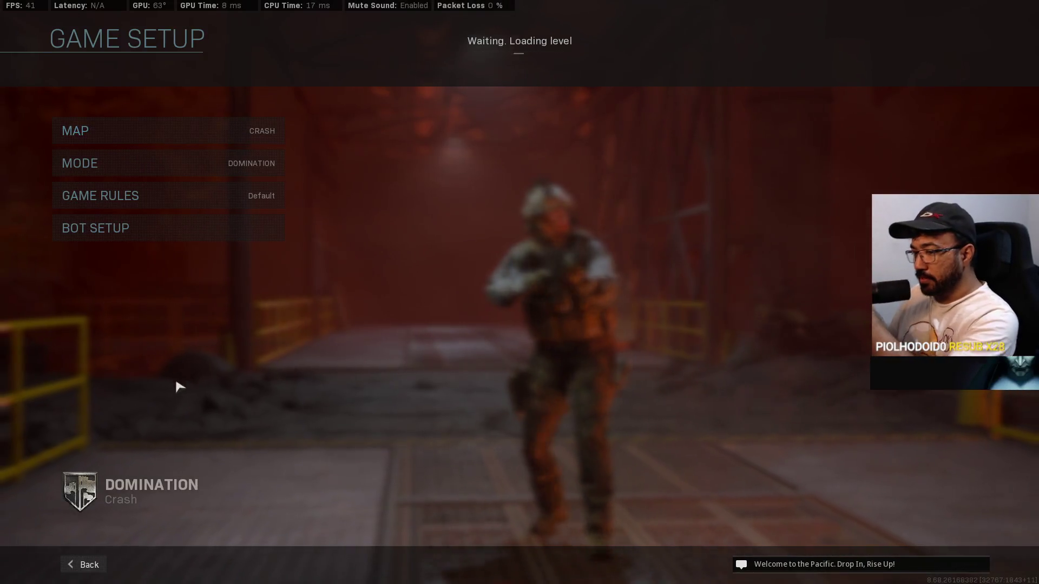
click(100, 564)
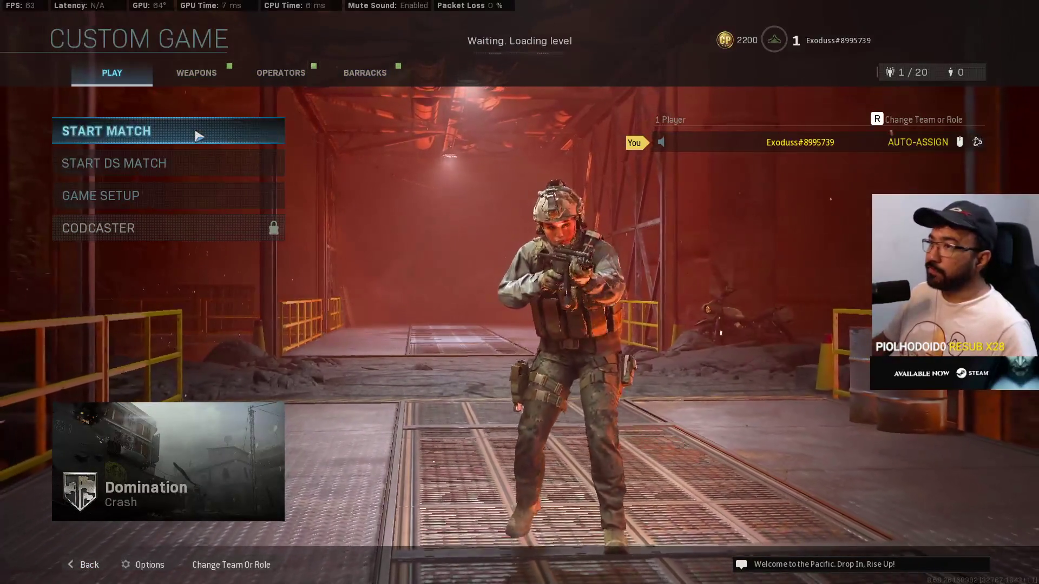
click(200, 132)
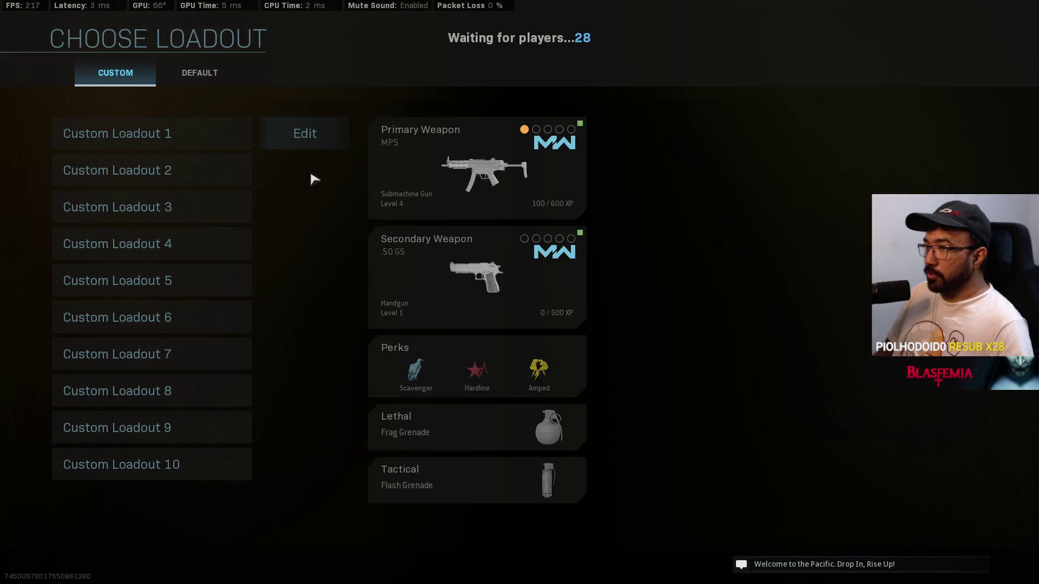
Choose Custom Loadout 1 for the Domination match on Crash
click(153, 145)
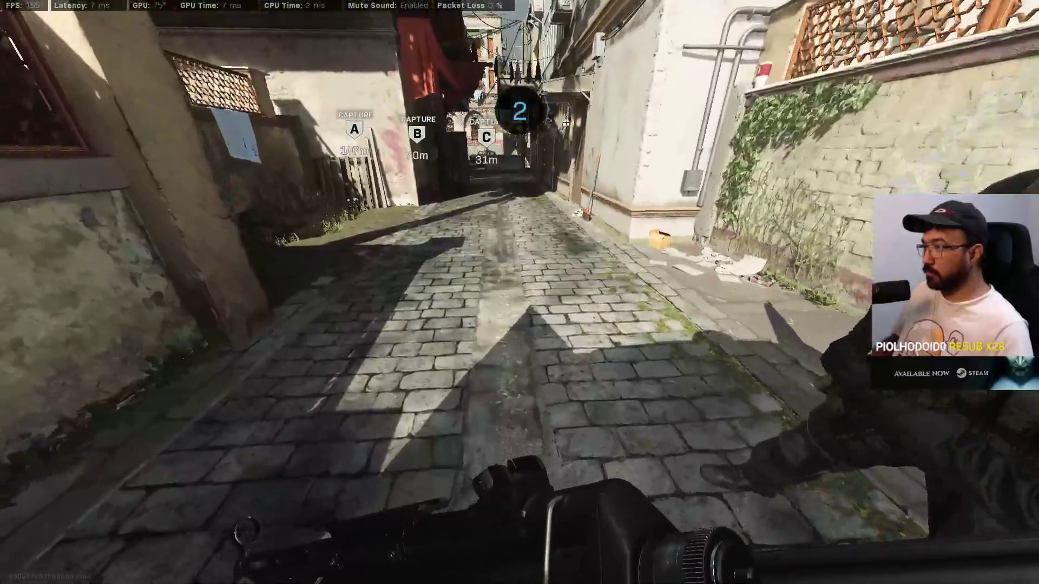
Advance down the alley onto flag C, then step back behind the concrete barrier
key(w)
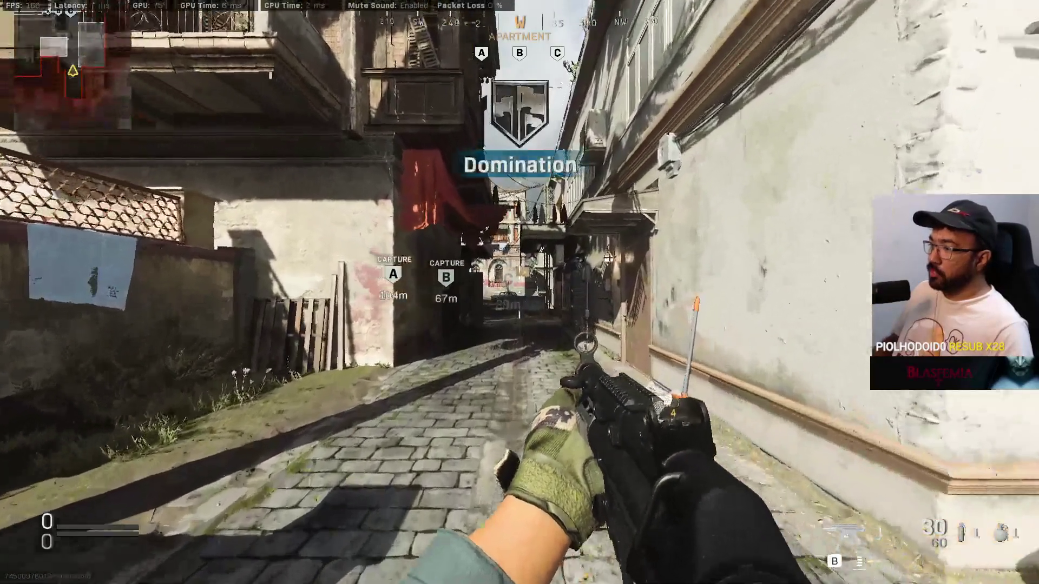
key(w)
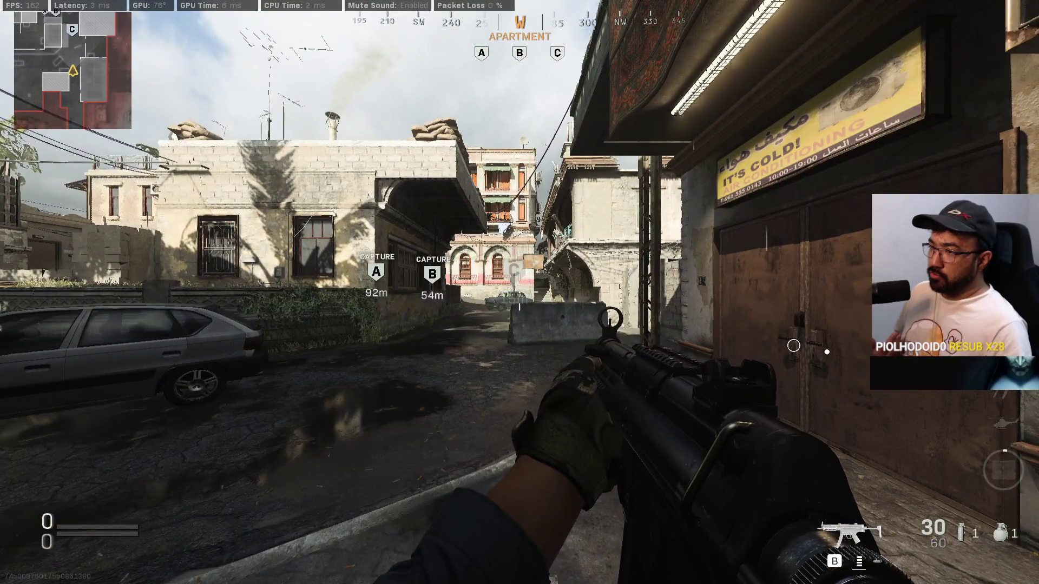
key(w)
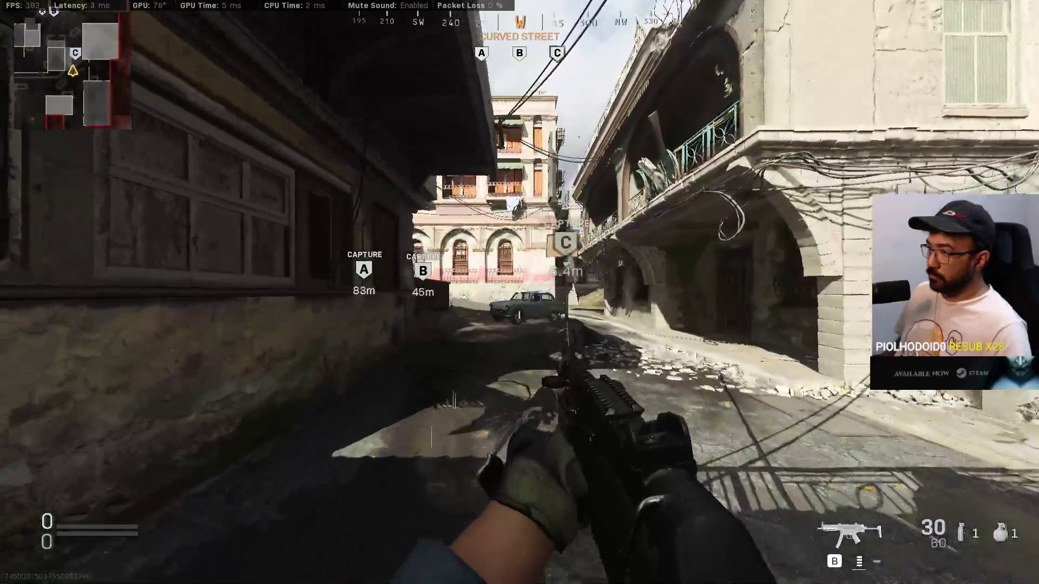
key(w)
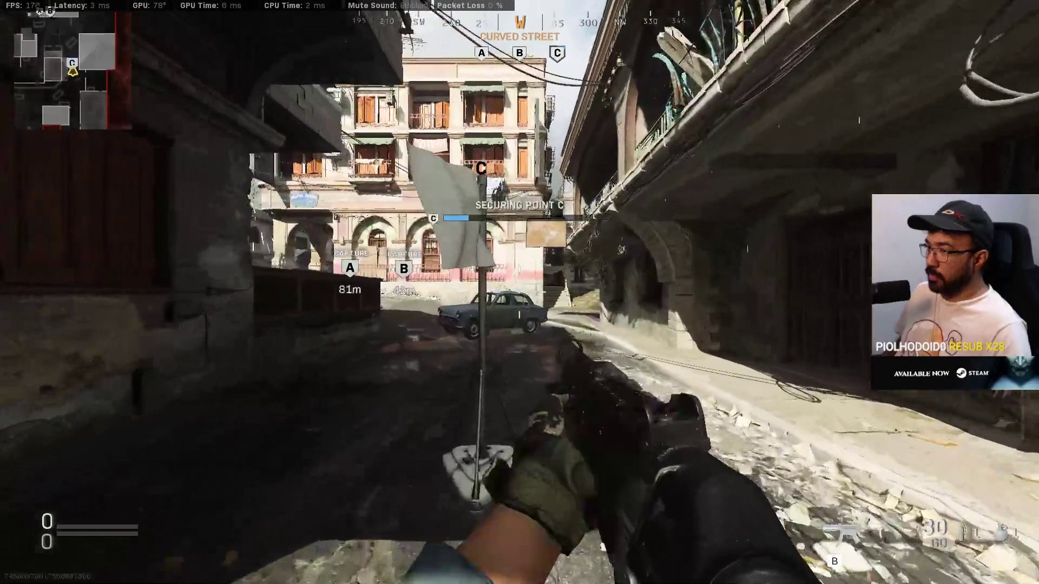
key(s)
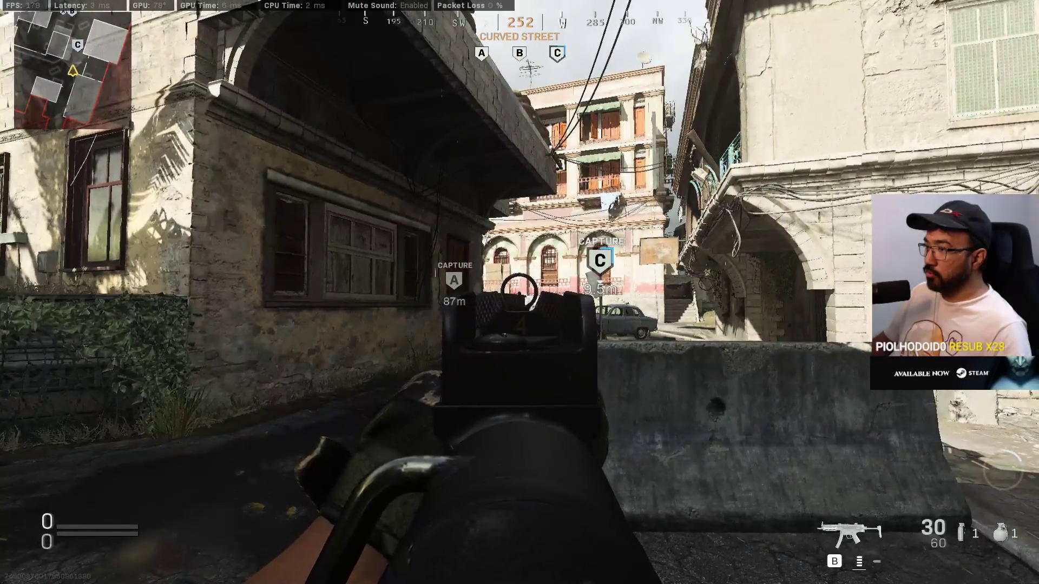
right_click(520, 293)
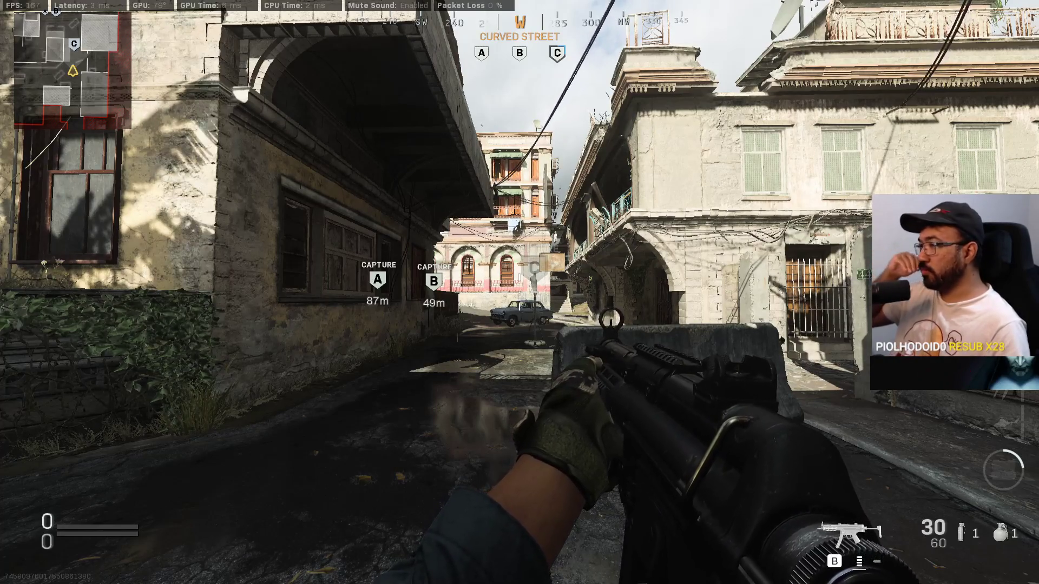
key(a)
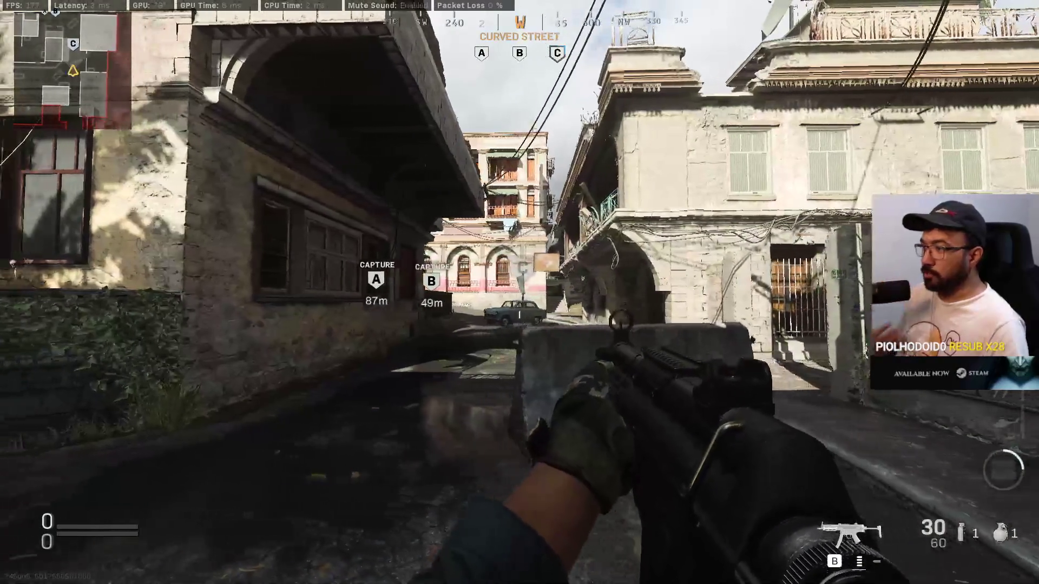
key(d)
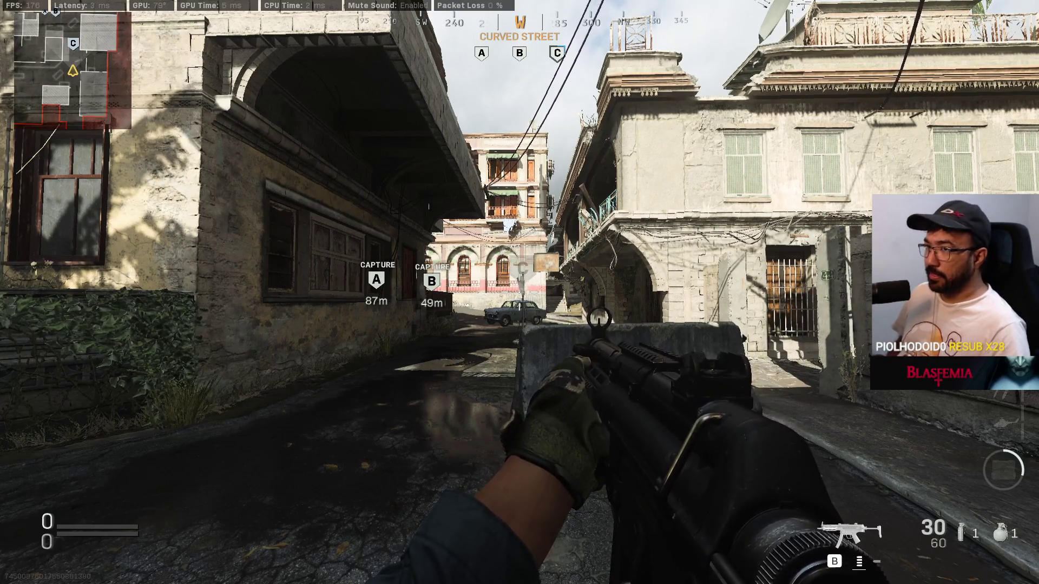
Move up into point C until Securing Point C shows, then start a Win+Shift+S capture
key(a)
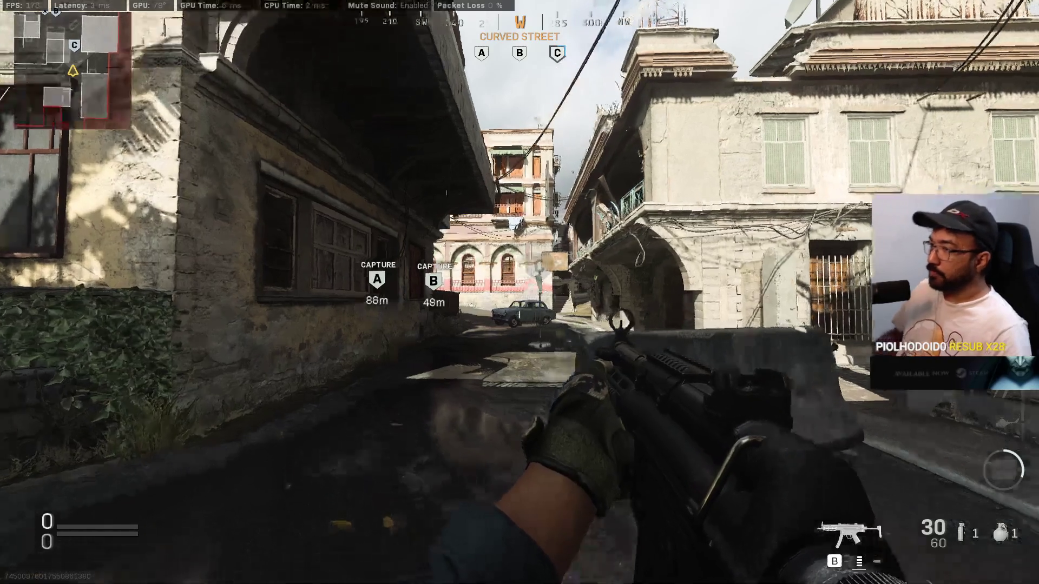
key(w)
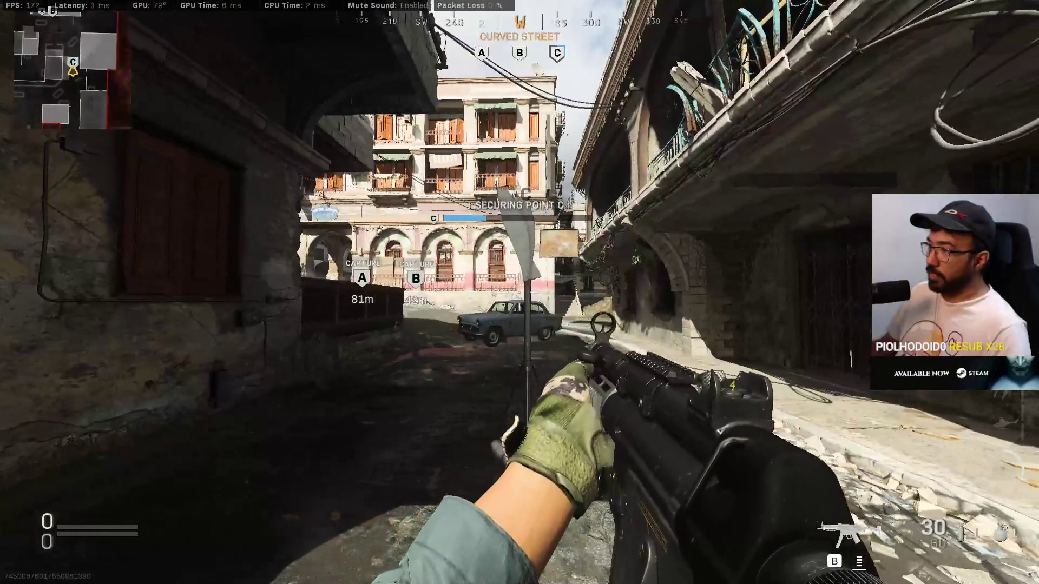
key(w)
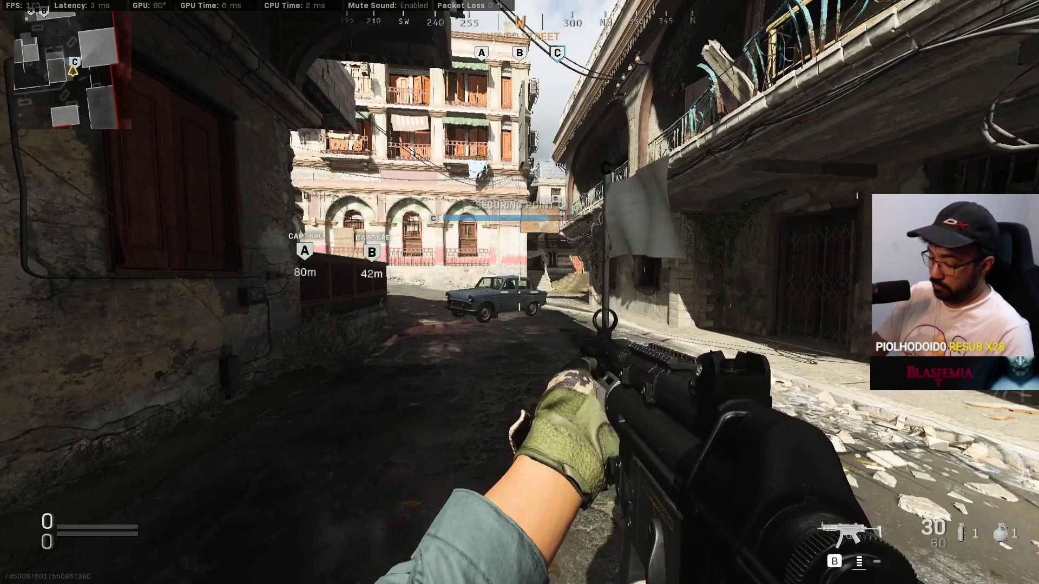
key(w)
key(super+shift+s)
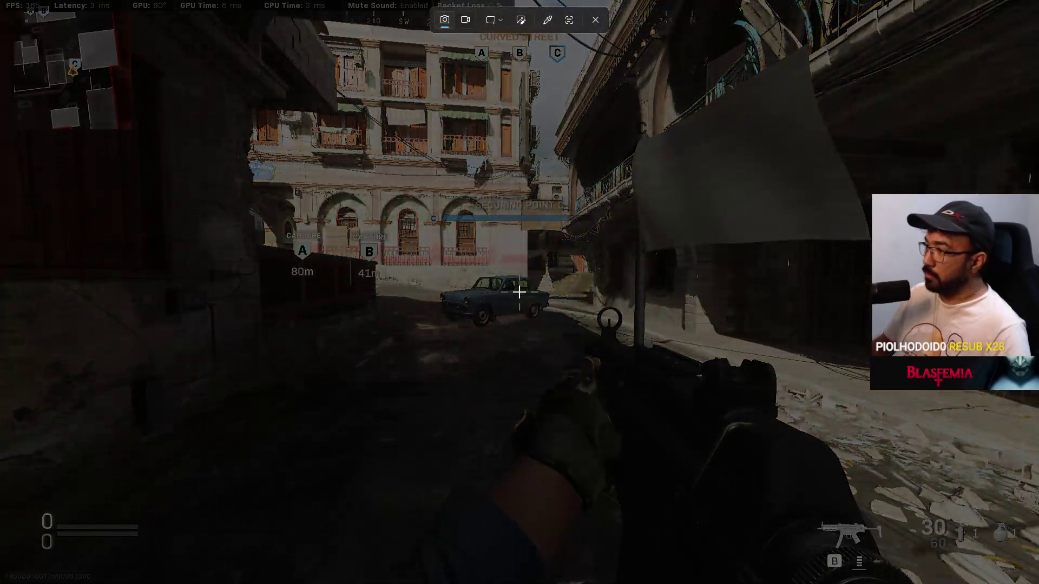
Capture the full screen (Tela inteira) showing SECURING POINT C, then dismiss the Start menu
click(494, 20)
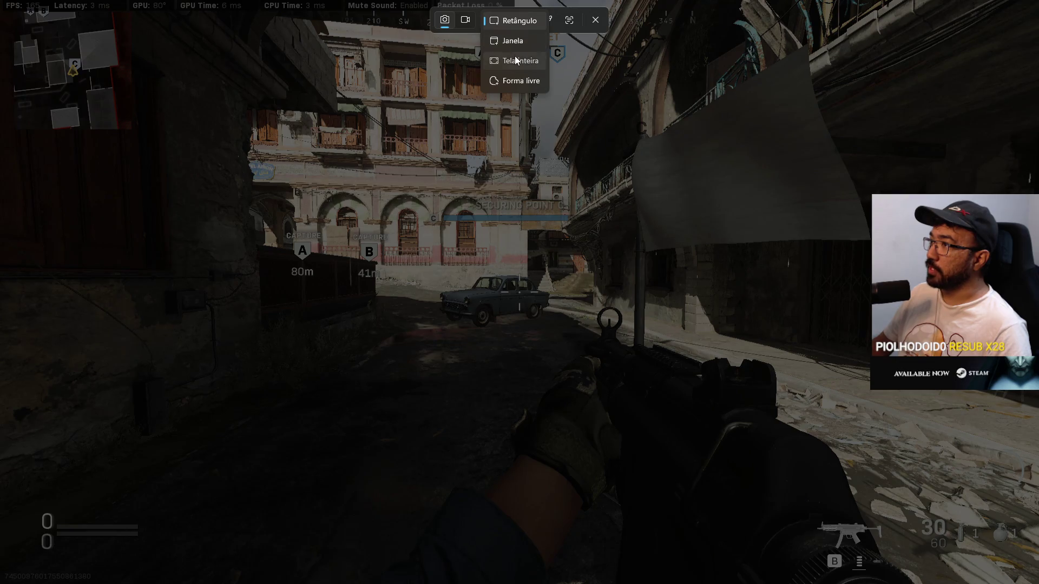
click(514, 58)
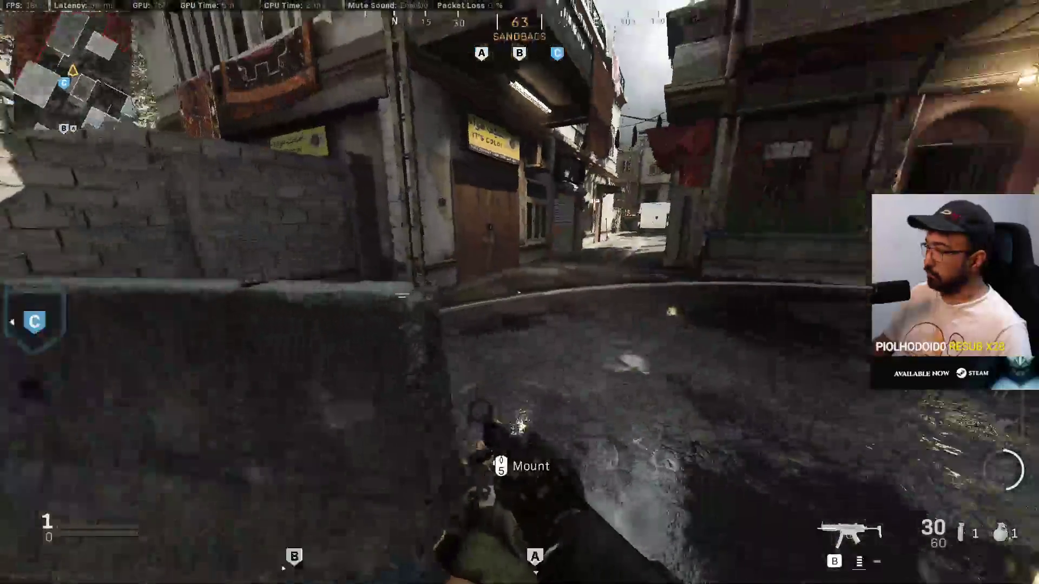
key(super)
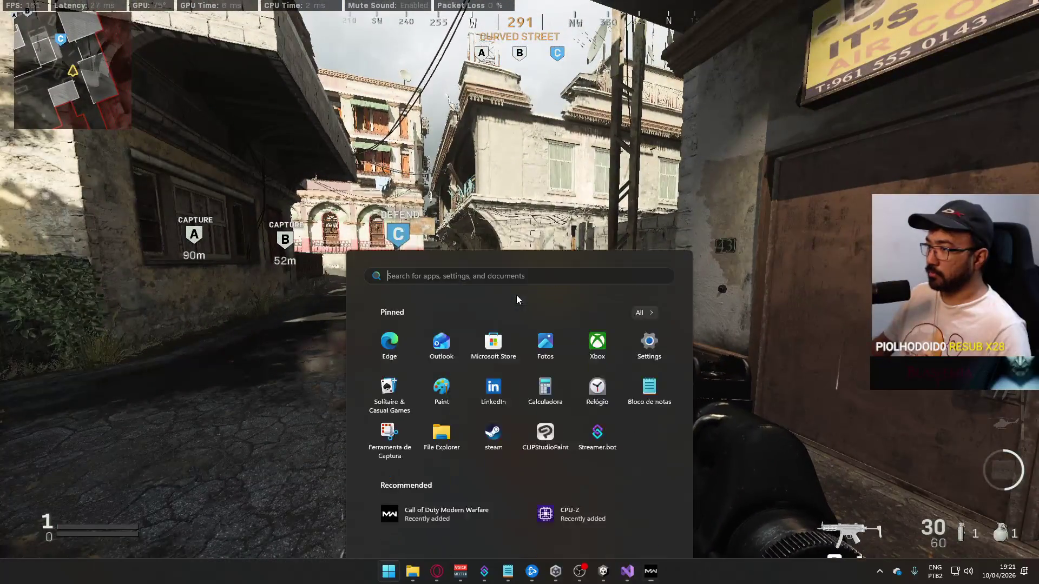
right_click(389, 571)
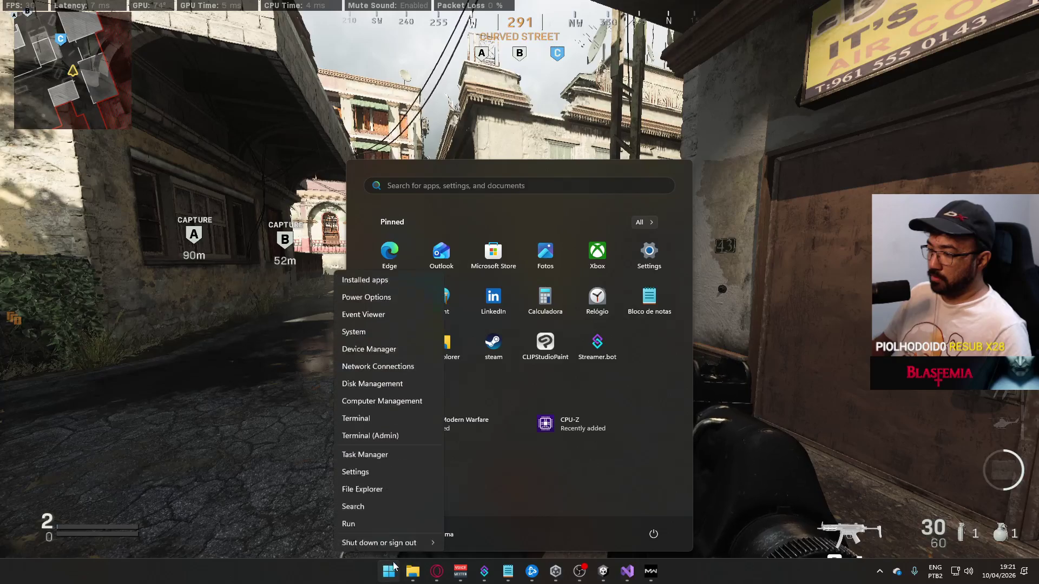
click(363, 515)
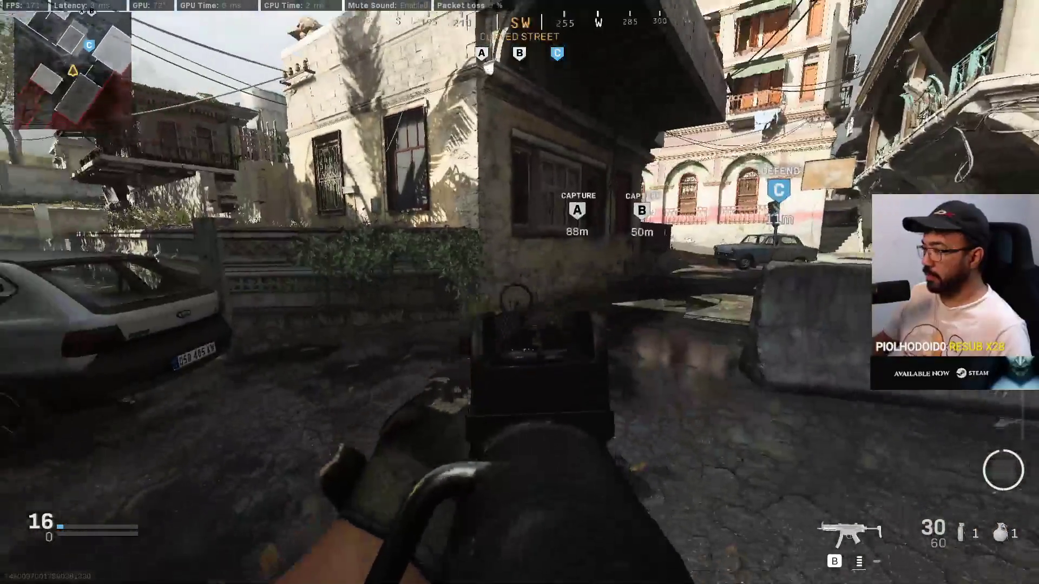
Pause the match and confirm Quit to Desktop
key(Escape)
click(187, 291)
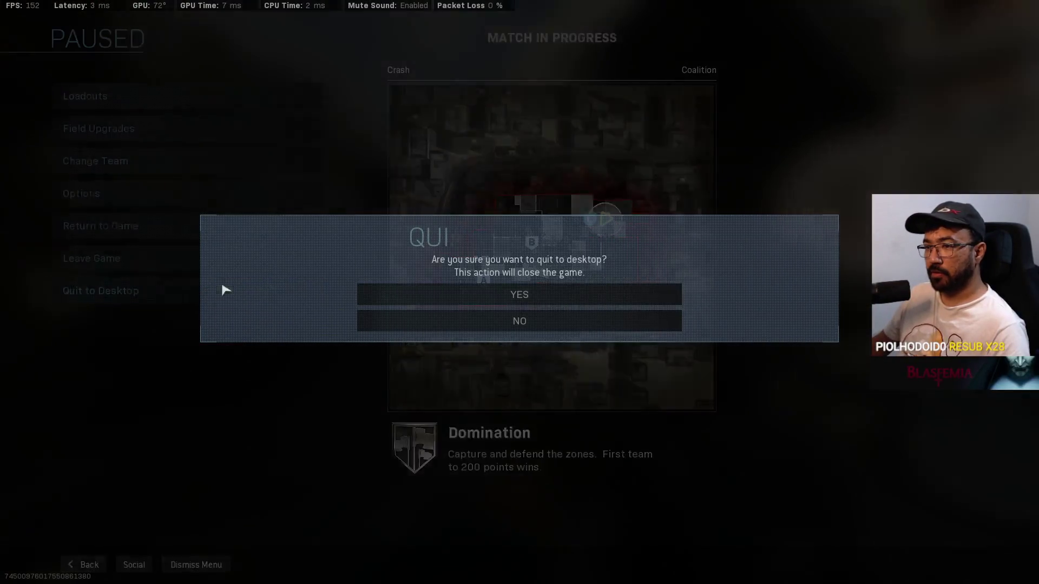
click(548, 297)
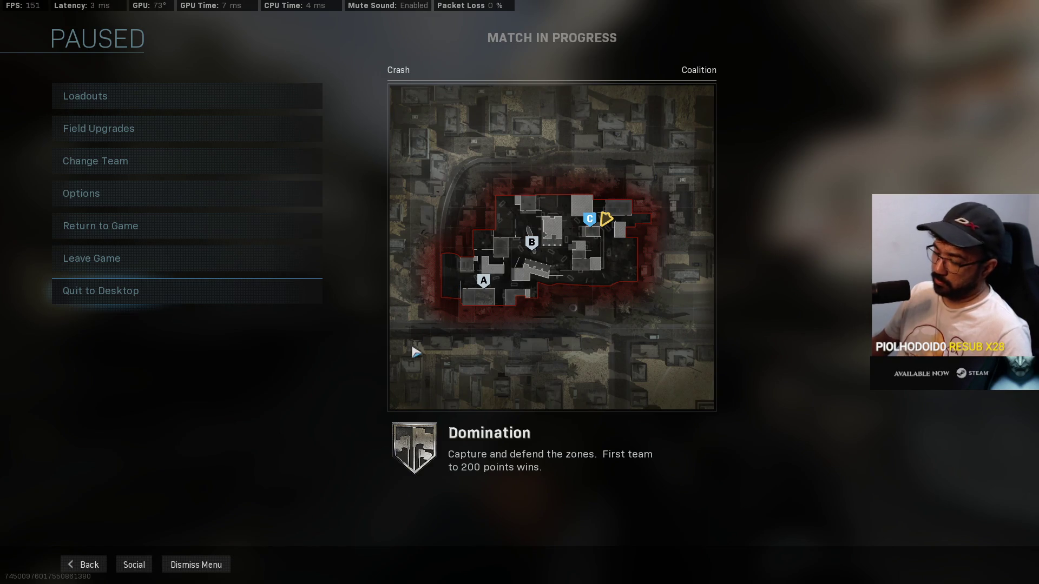
Return to the Unity editor and select the Canvas: Scoreboard object
key(super)
click(448, 571)
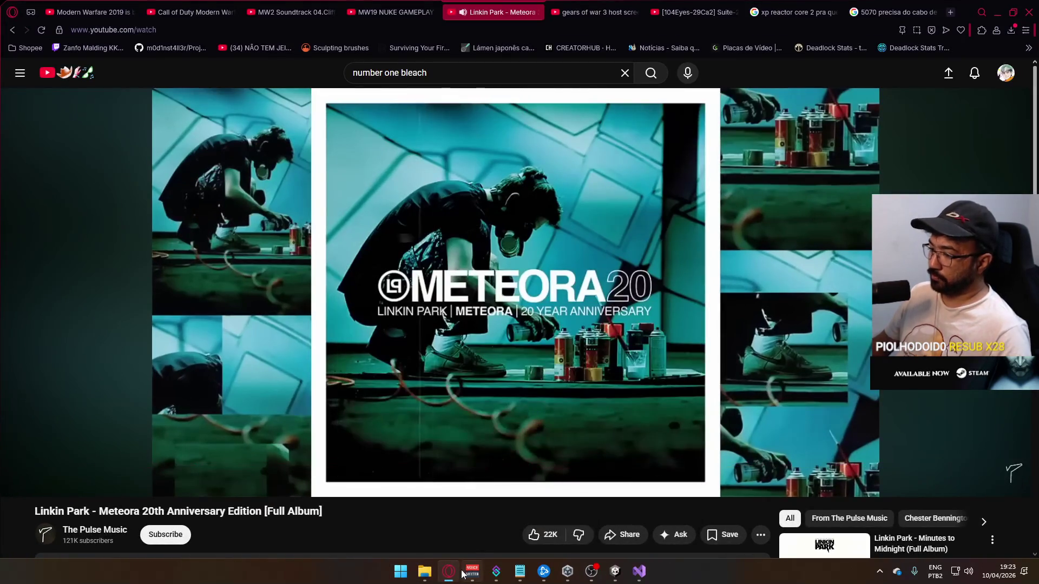
click(592, 572)
click(124, 291)
click(77, 238)
click(82, 229)
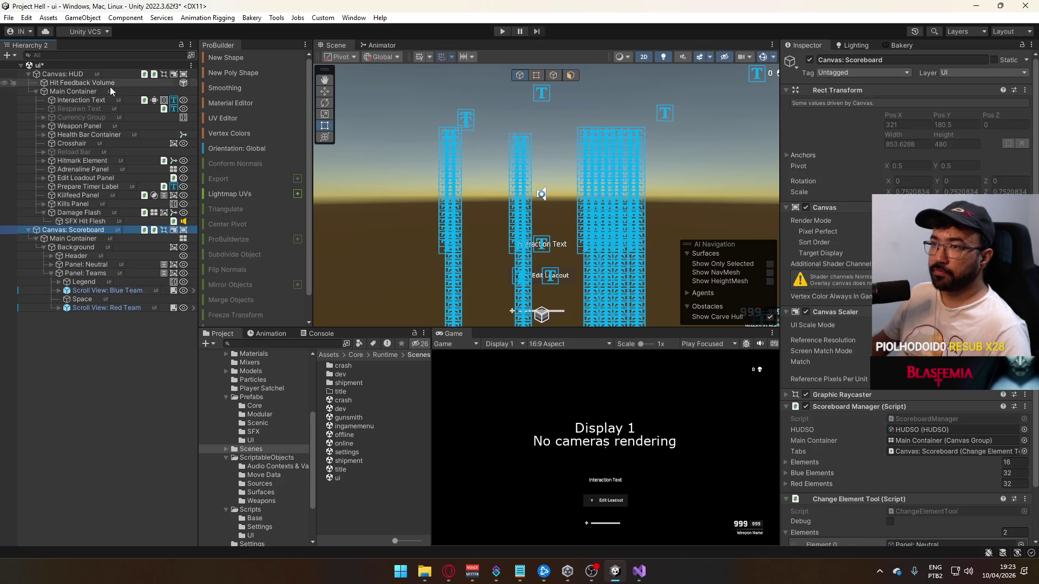
Pick the ref domination.jpg screenshot from the Desktop in Explorer
click(423, 574)
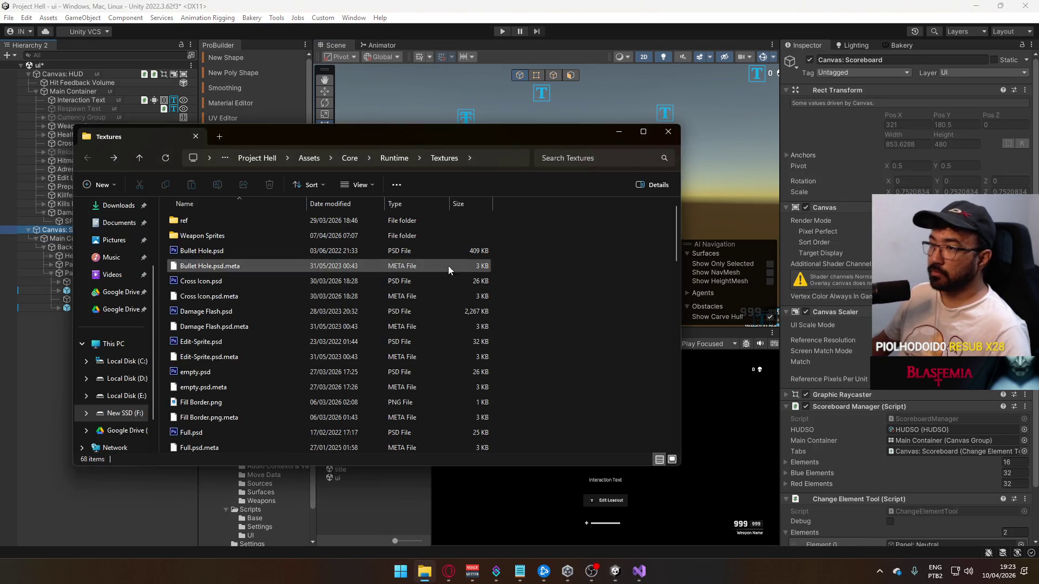
click(129, 277)
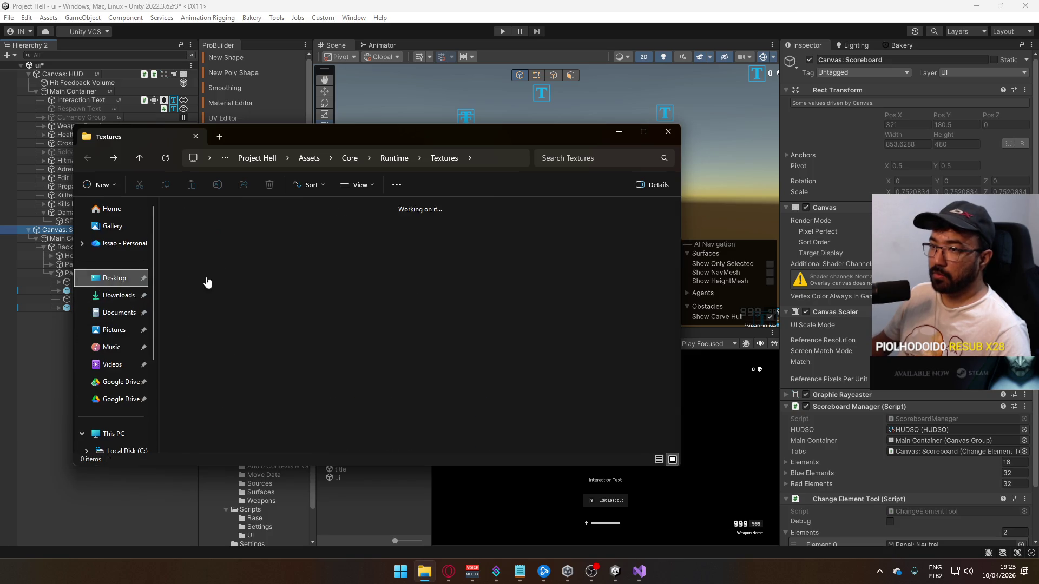
click(569, 396)
Back in Unity, open the Textures/ref folder in the Project window
click(424, 572)
scroll(242, 460, down, 3)
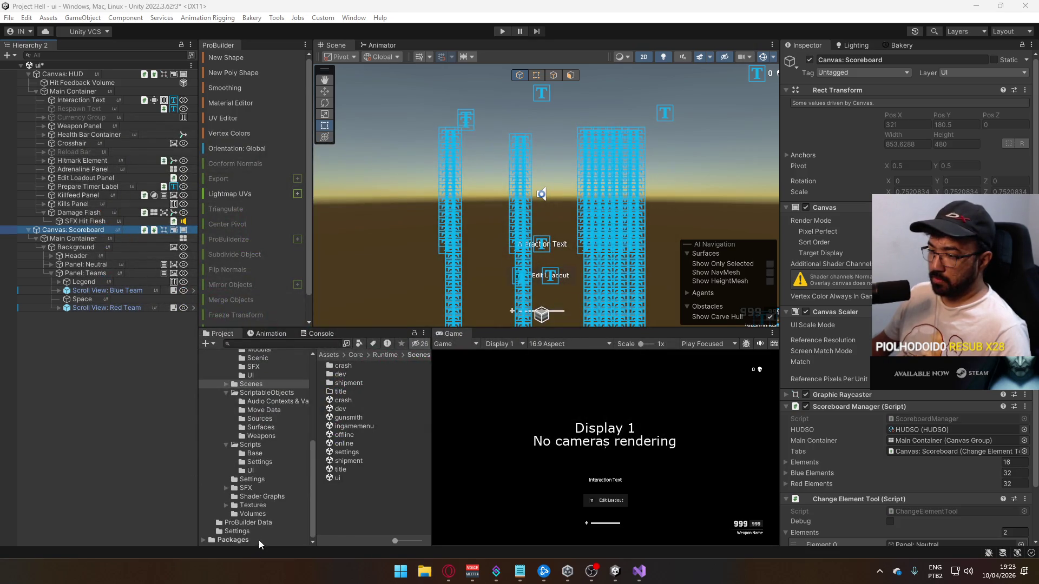
scroll(241, 470, up, 3)
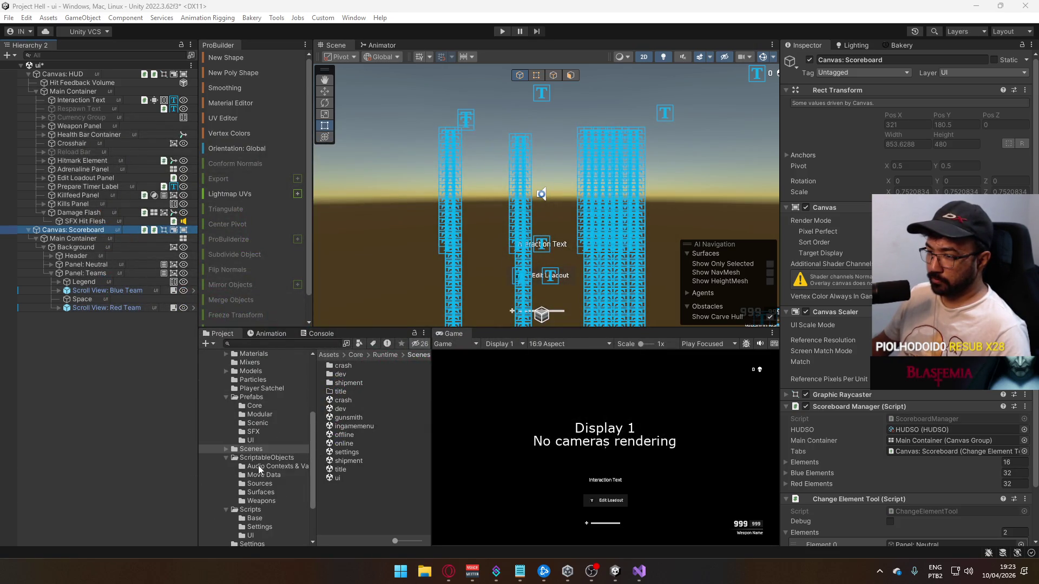
click(254, 509)
scroll(262, 491, down, 3)
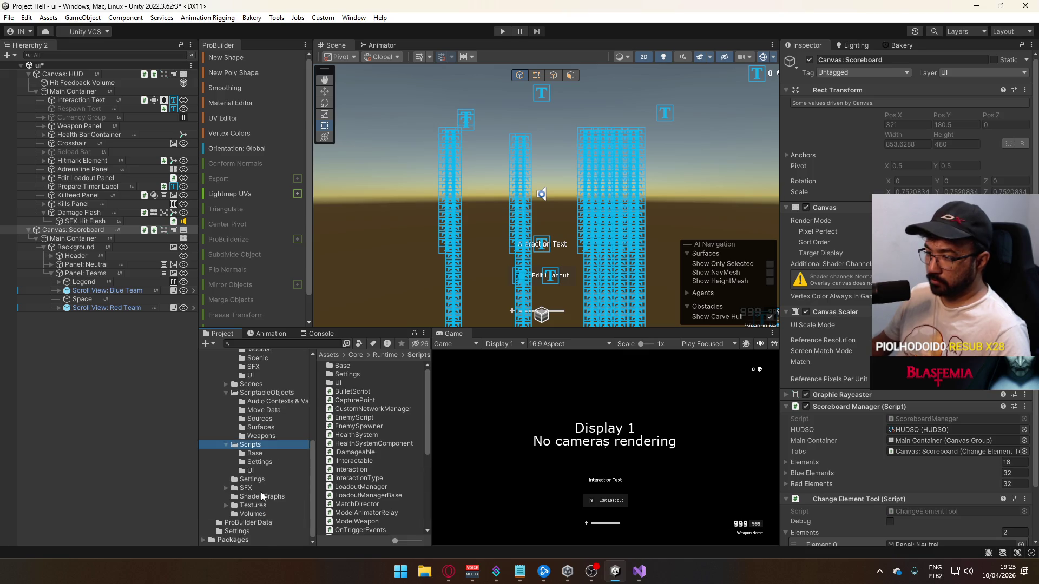
click(250, 506)
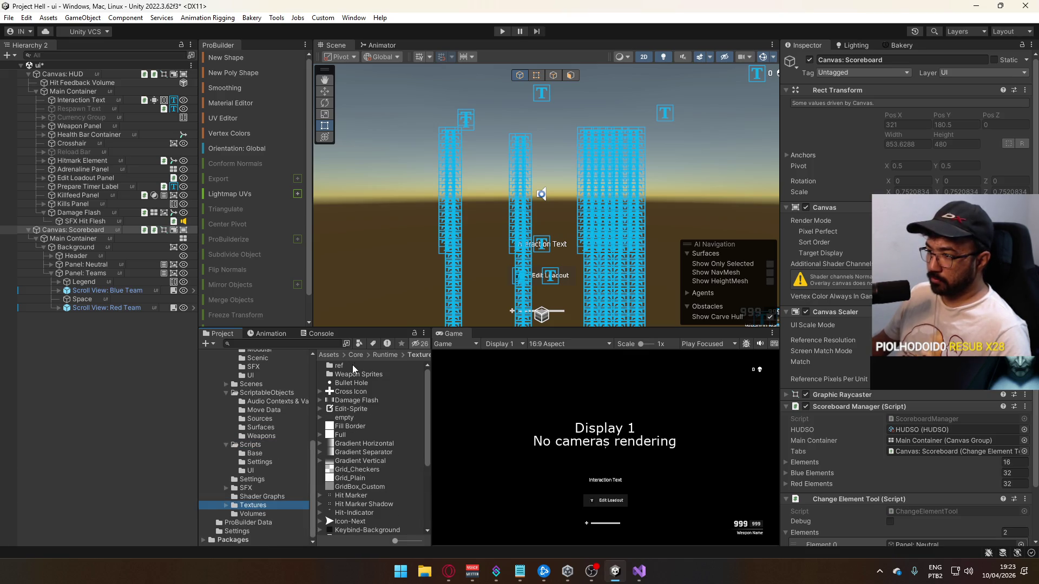
double_click(355, 369)
Reveal Textures/ref in Explorer, paste ref domination.jpg into it, and close Explorer
right_click(359, 383)
click(404, 73)
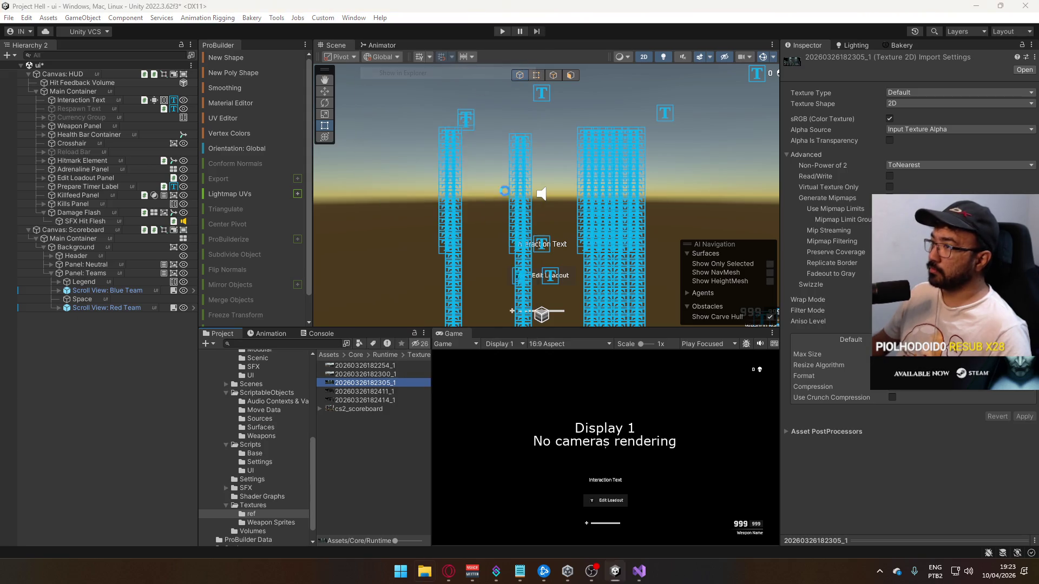
key(ctrl+v)
key(ctrl+w)
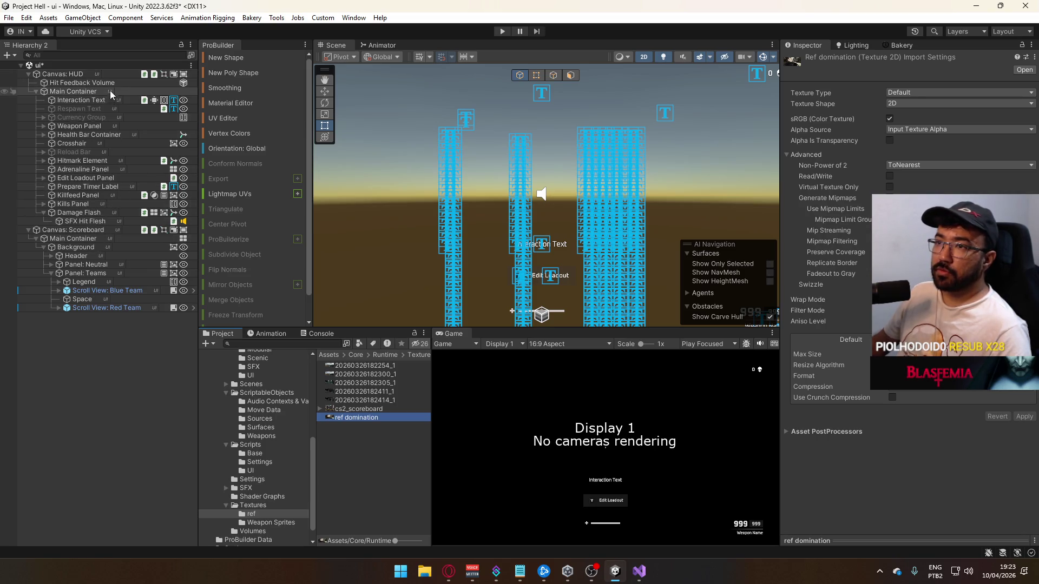
right_click(86, 76)
Add a RawImage under Canvas: HUD showing the ref domination texture at native 2048x1024 size
mouse_move(142, 338)
click(329, 365)
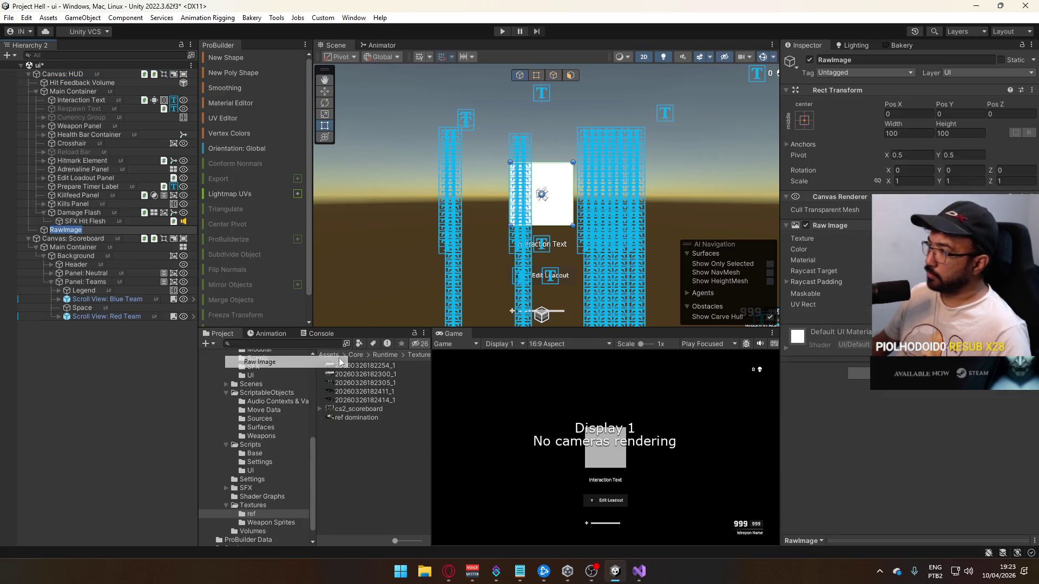
click(357, 423)
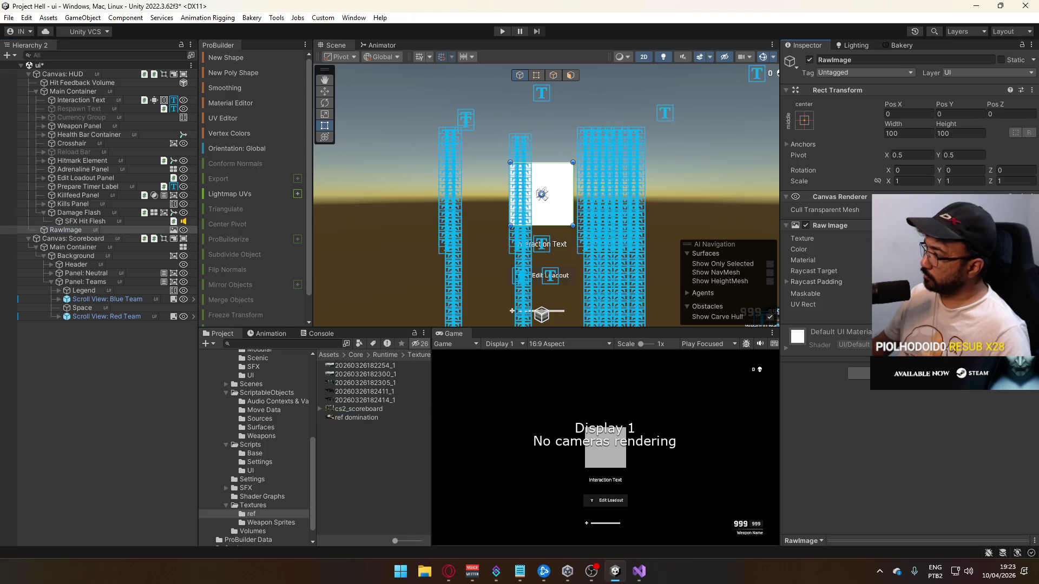
drag(360, 366, 877, 239)
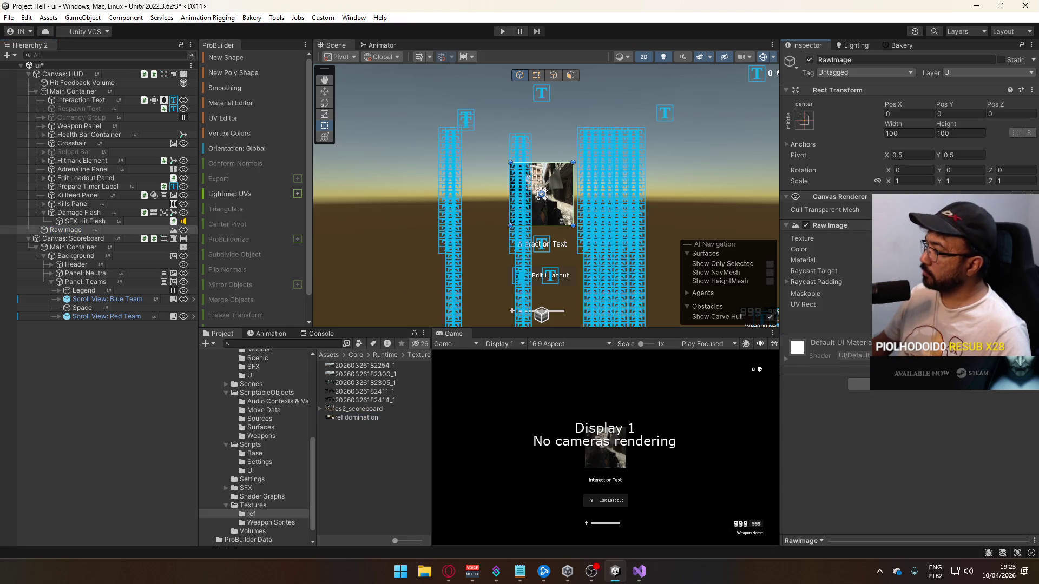
click(941, 384)
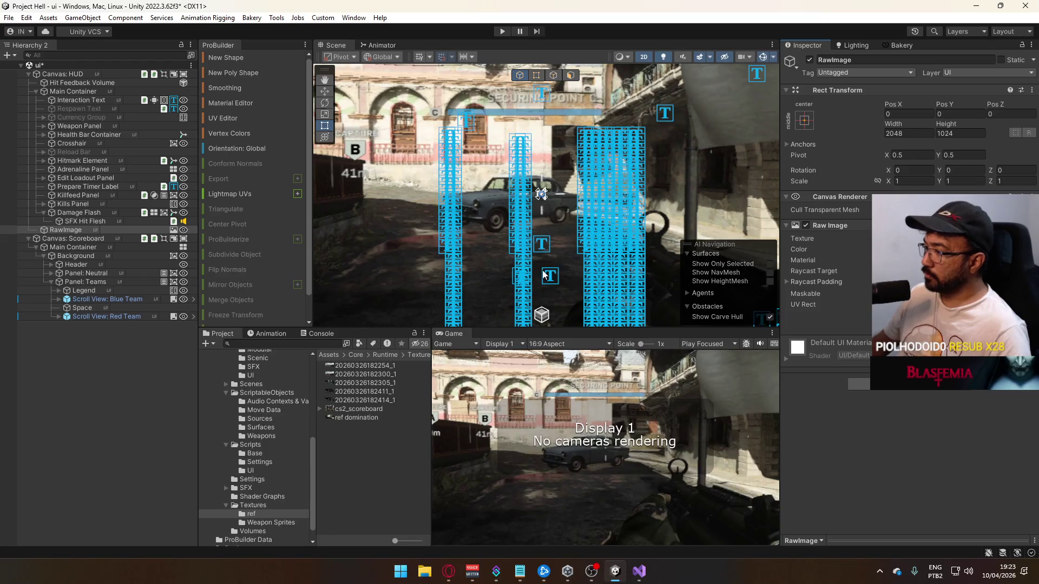
Stretch the RawImage across the canvas with Left, Top, Right and Bottom all 0
scroll(554, 178, down, 5)
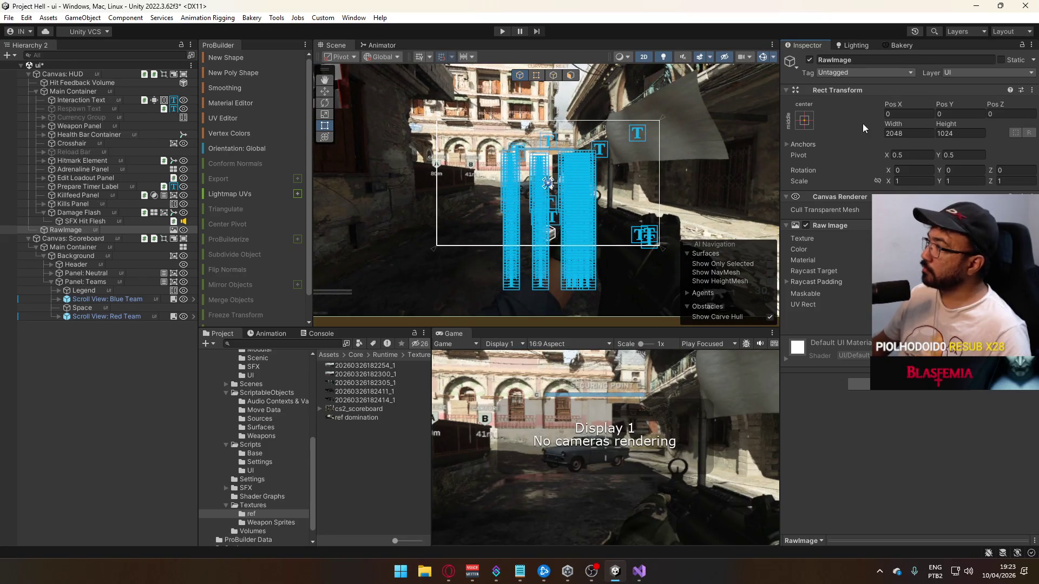
click(823, 120)
click(920, 283)
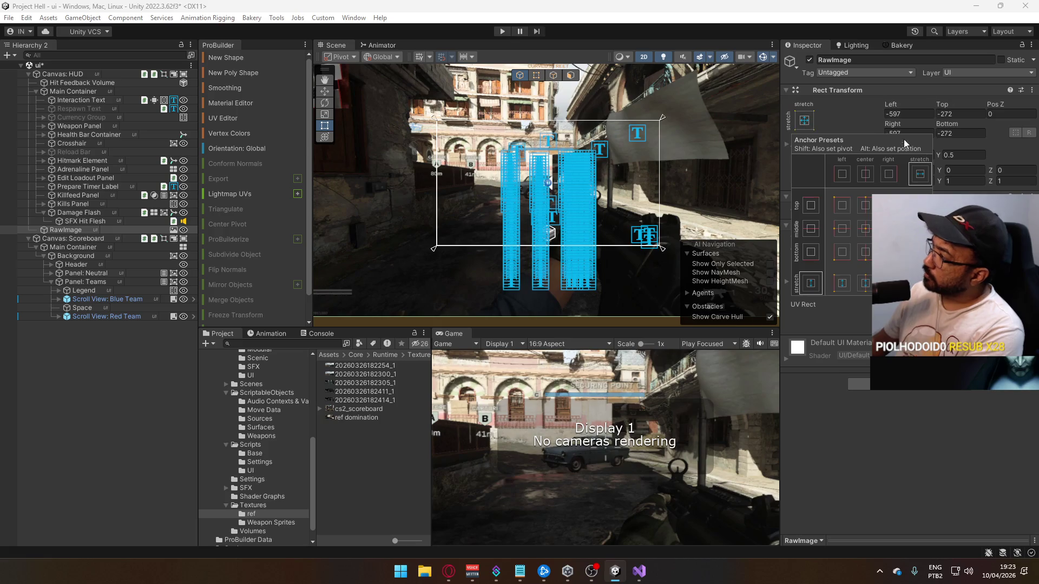
click(914, 116)
text(0)
click(920, 133)
text(0)
click(957, 133)
text(0)
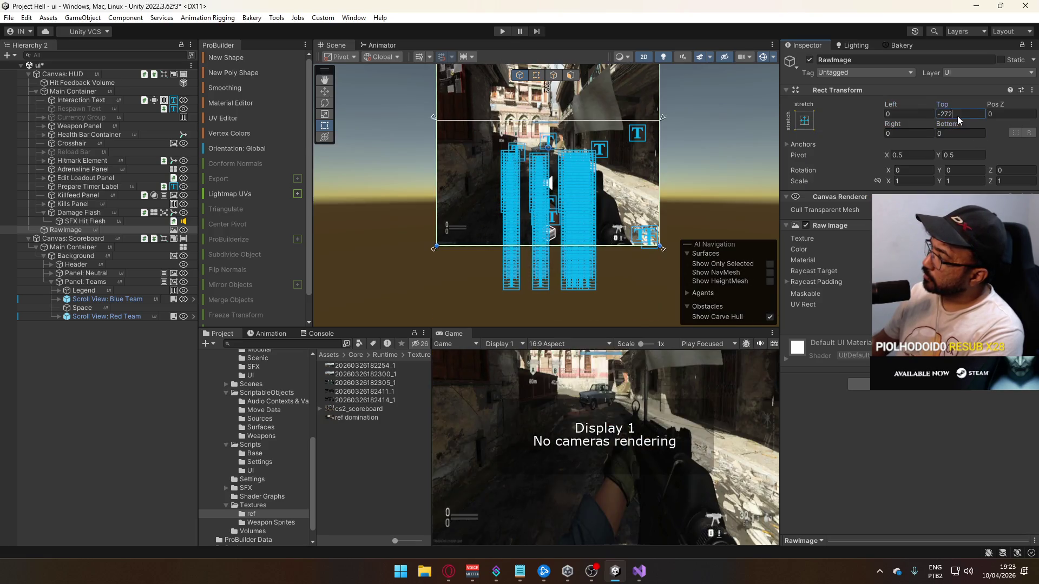
click(957, 115)
text(0)
Move RawImage first under Canvas: HUD, hide Canvas: Scoreboard, and frame the objective area
scroll(577, 217, up, 6)
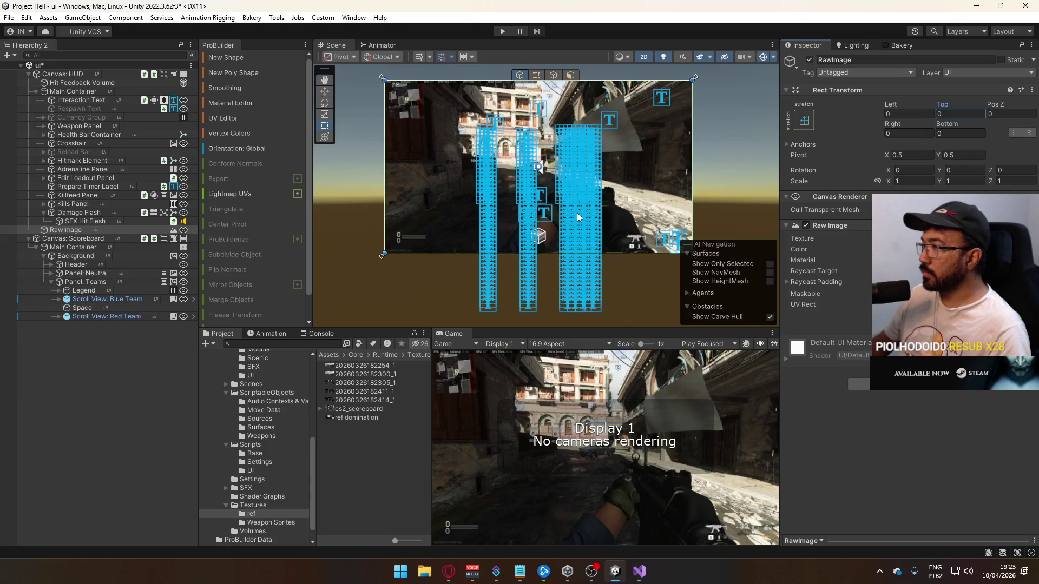
scroll(576, 218, up, 3)
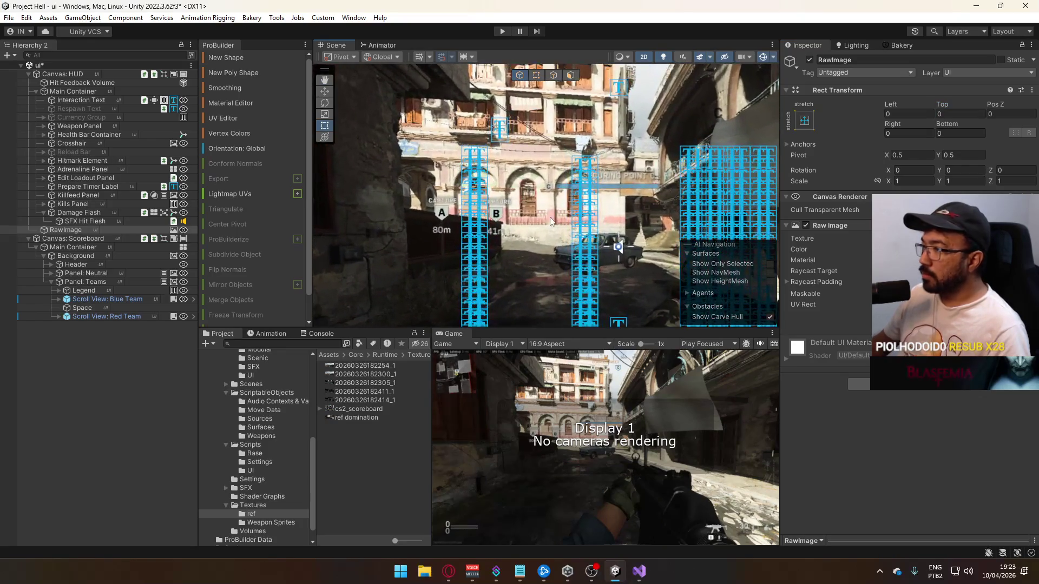
drag(68, 232, 77, 80)
mouse_move(521, 191)
mouse_down()
mouse_move(497, 180)
mouse_move(409, 193)
mouse_up()
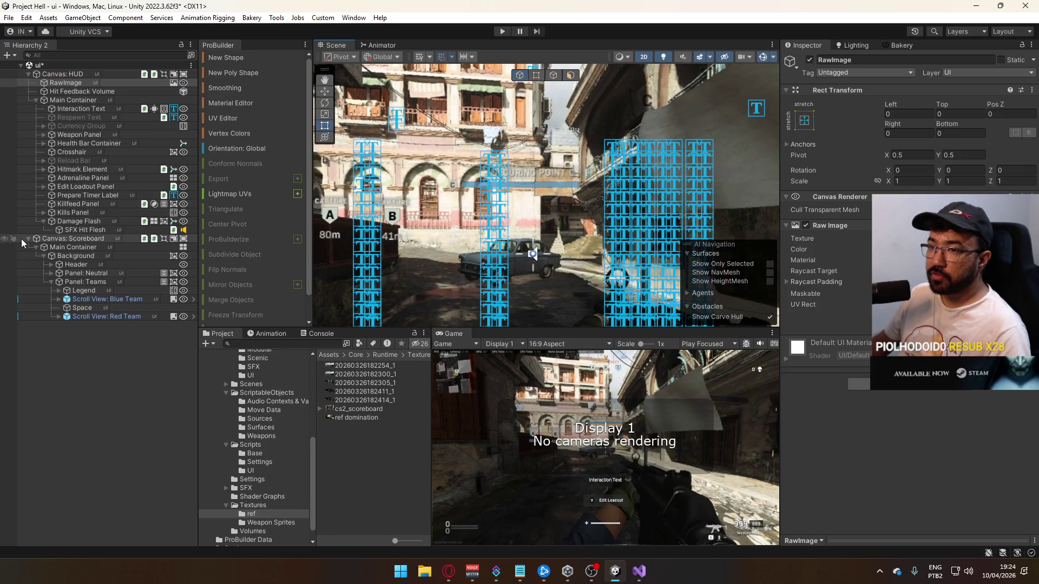
click(5, 239)
key(f)
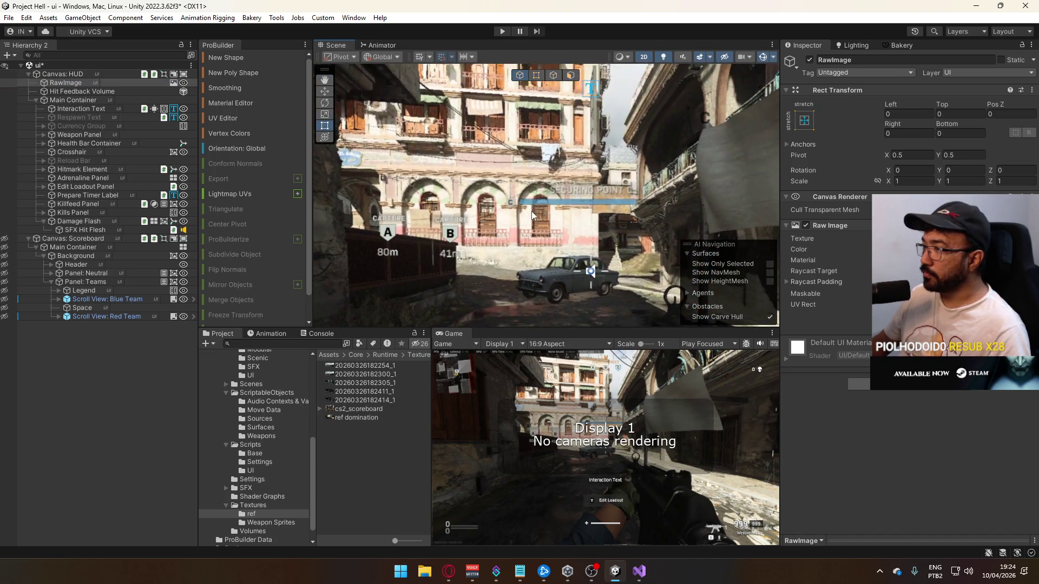
mouse_move(533, 76)
mouse_down()
mouse_move(466, 46)
mouse_move(509, 50)
mouse_move(488, 192)
mouse_move(517, 211)
mouse_up()
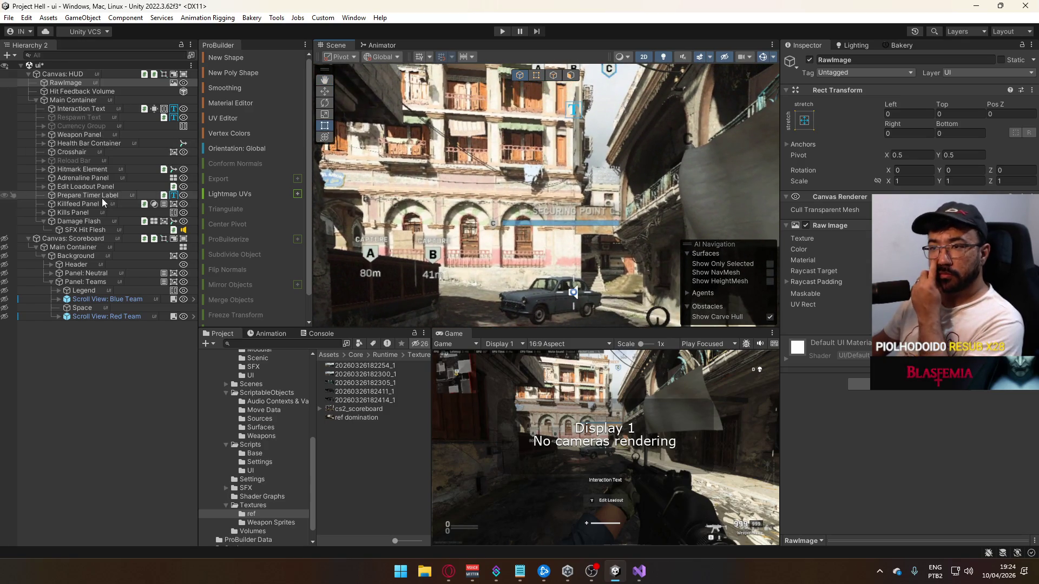
Add an Image under Main Container and give it a translucent magenta colour
right_click(68, 102)
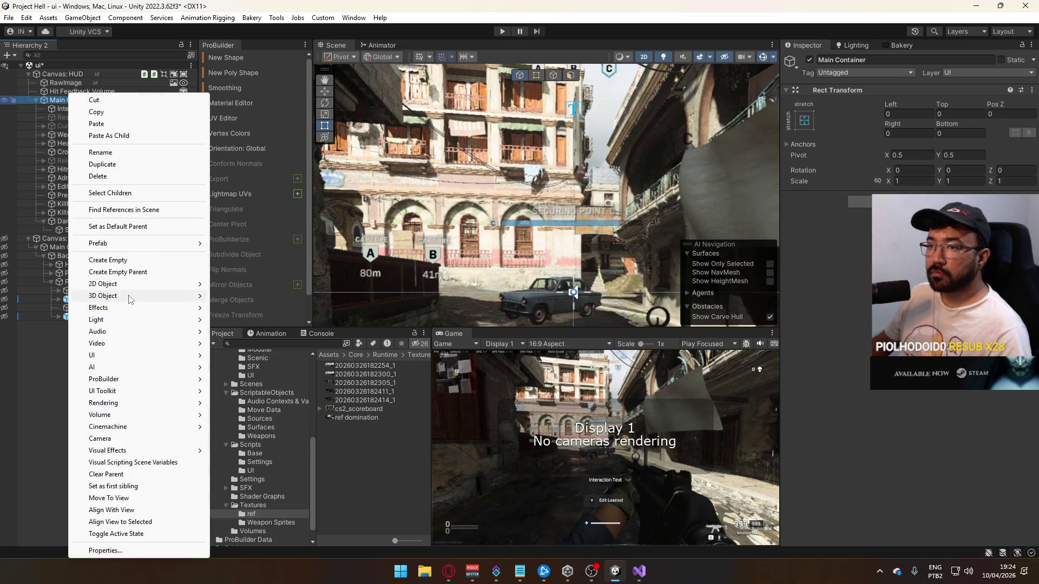
mouse_move(135, 355)
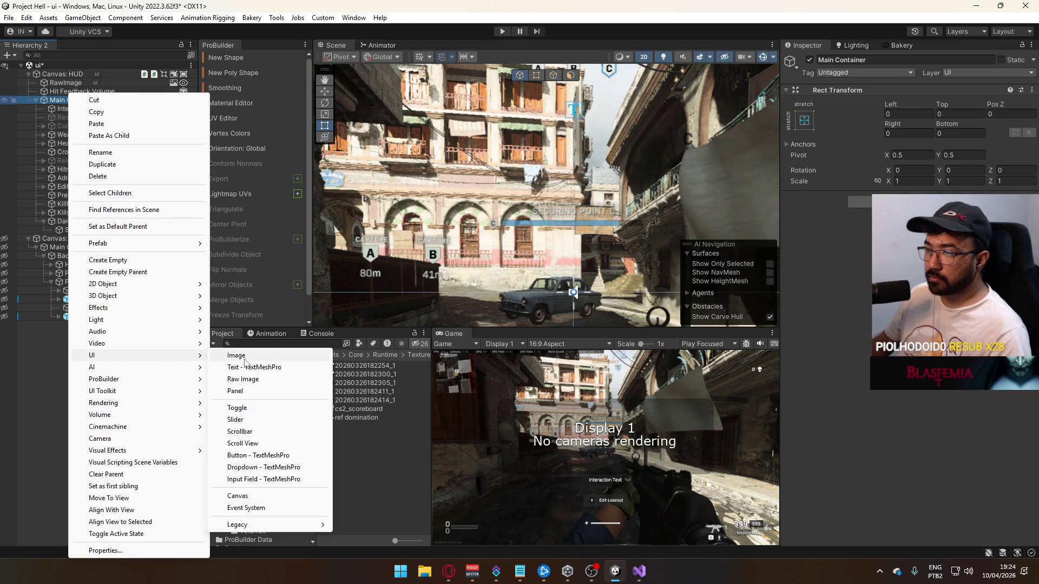
click(244, 356)
click(953, 249)
click(932, 493)
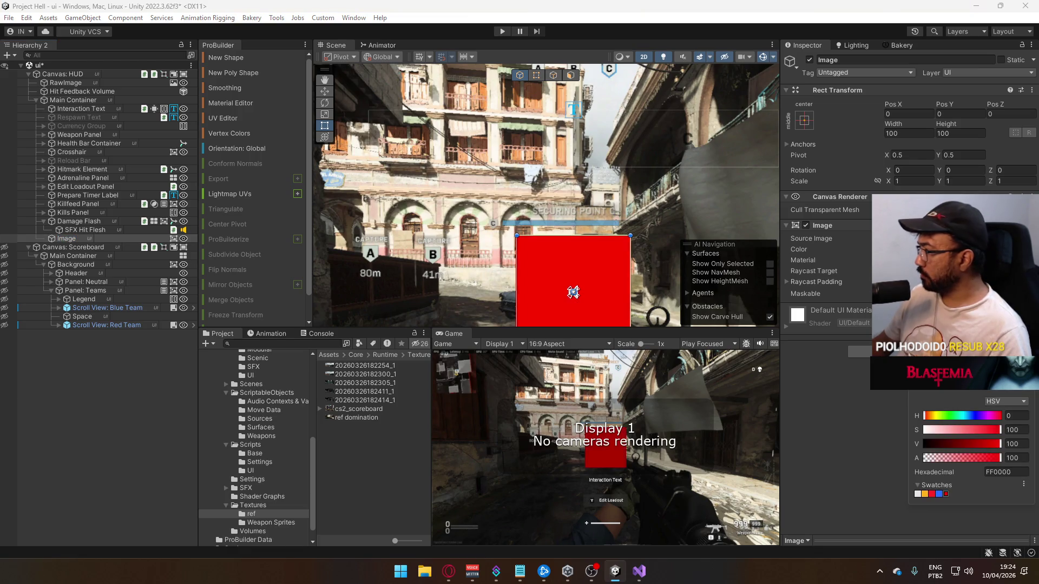
click(988, 415)
drag(958, 456, 951, 460)
drag(678, 220, 638, 187)
Rename the image 'Objective Panel' and size it 200 by 50
click(887, 61)
text(Obj)
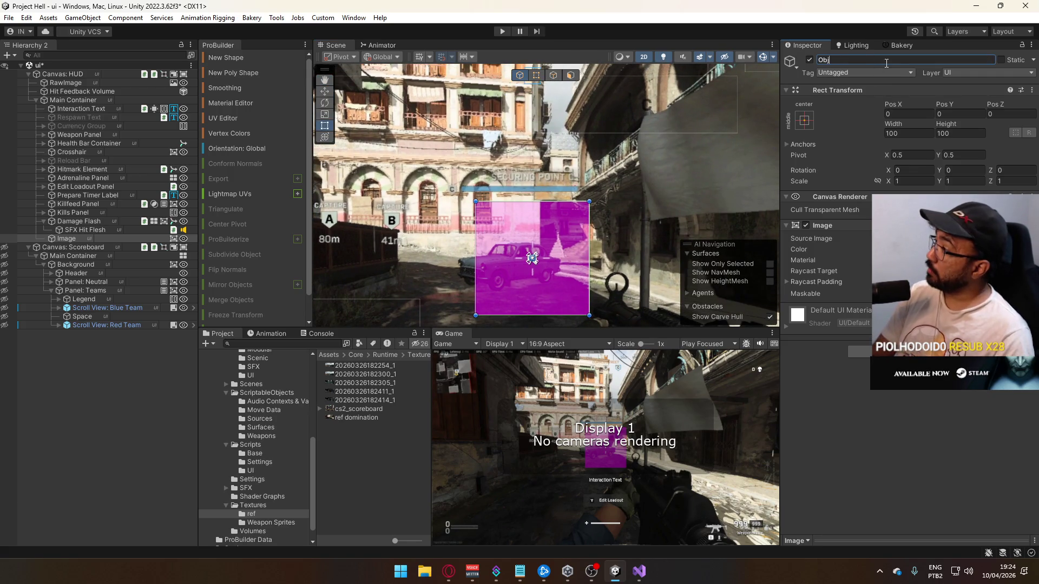
text(ective Panel)
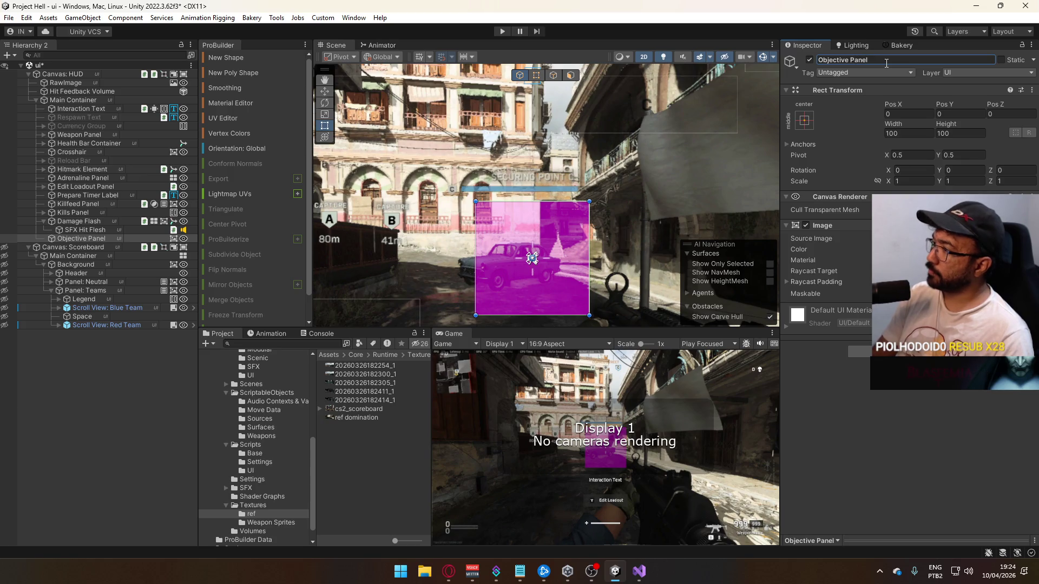
mouse_move(893, 124)
mouse_down()
mouse_move(408, 173)
mouse_move(678, 219)
mouse_move(661, 217)
mouse_up()
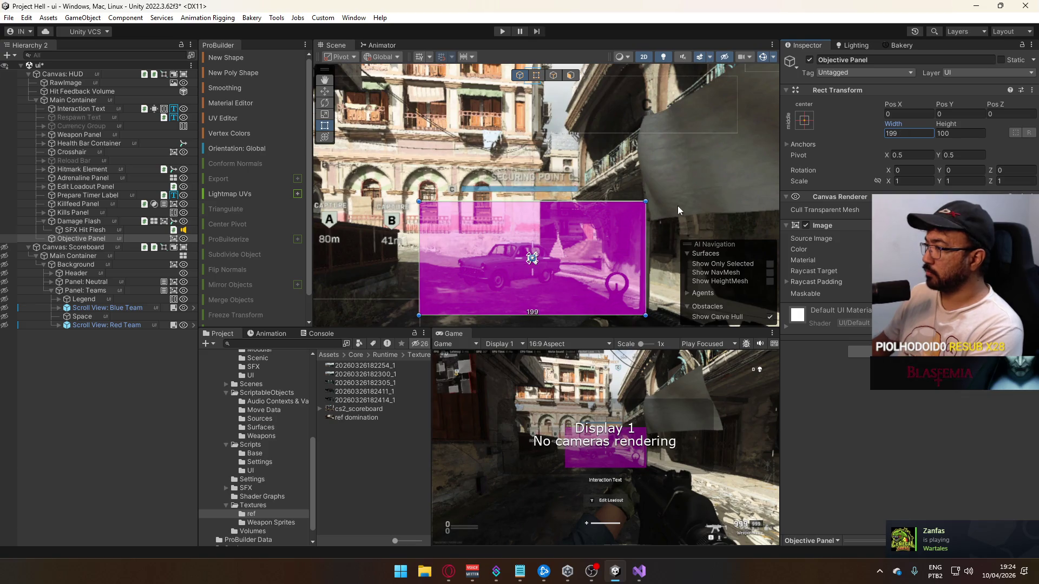
text(200)
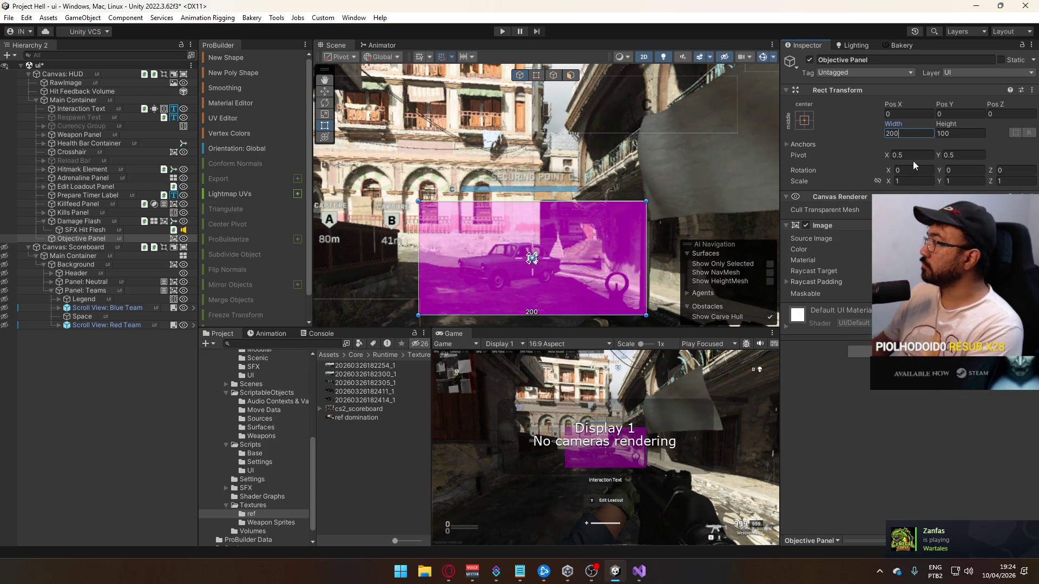
click(792, 144)
click(951, 134)
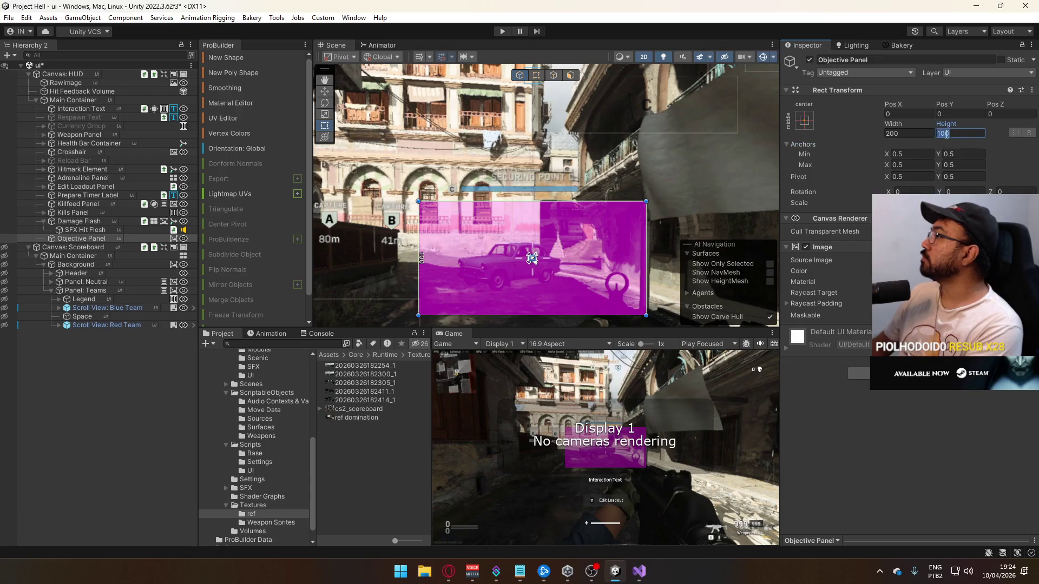
text(50)
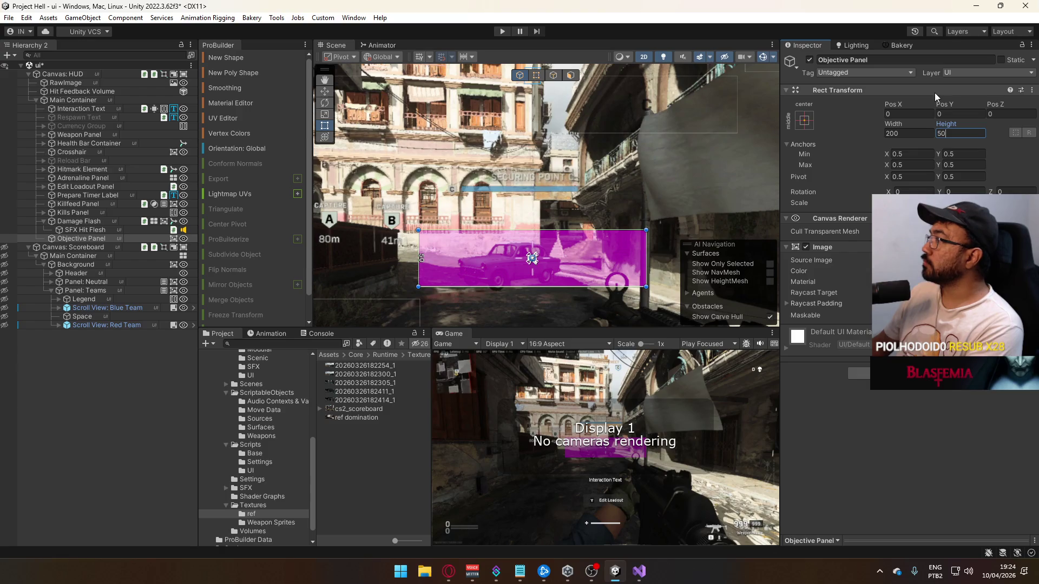
Anchor the panel top-centre with a top pivot and place it at Pos Y -151
click(805, 120)
click(810, 205)
click(966, 176)
text(0)
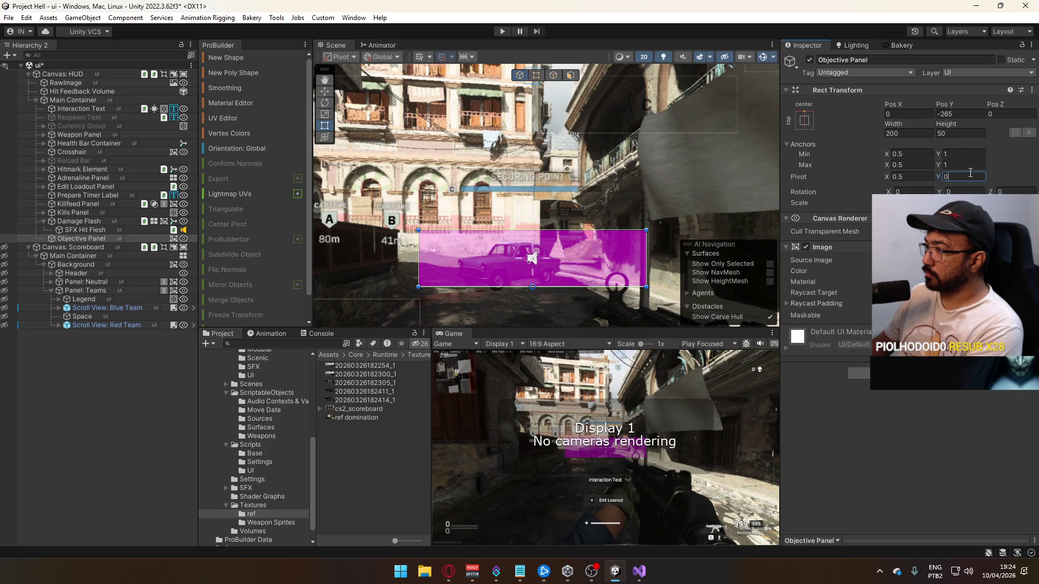
double_click(956, 114)
text(0)
key(Return)
scroll(599, 109, down, 2)
drag(599, 109, 598, 215)
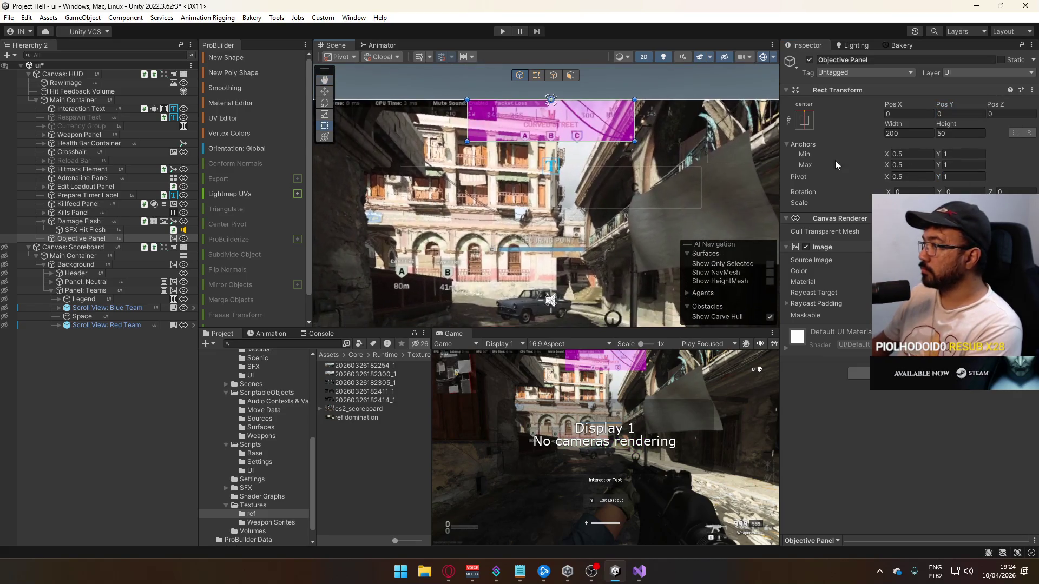
drag(940, 112, 673, 131)
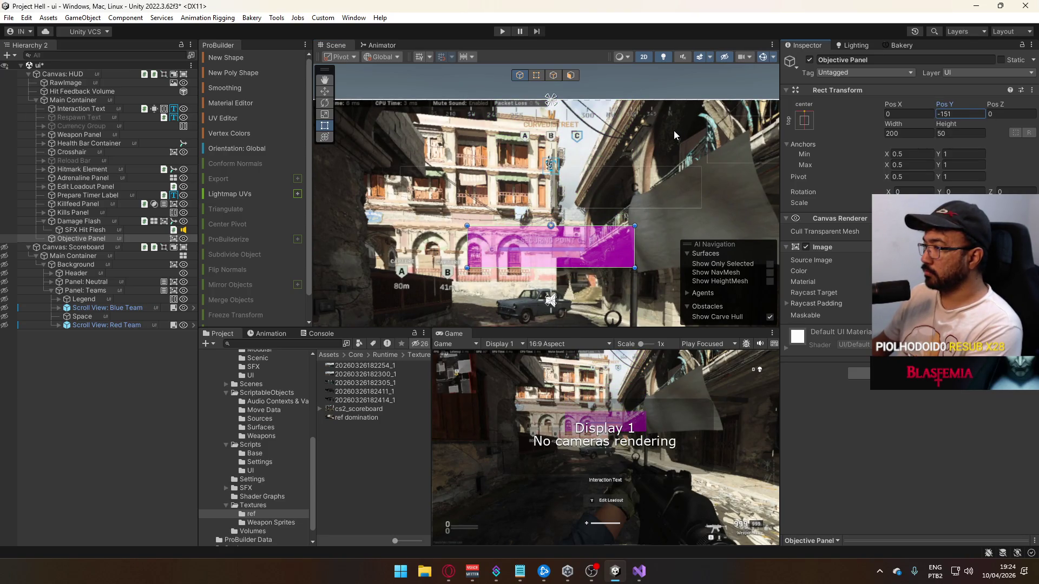
right_click(94, 240)
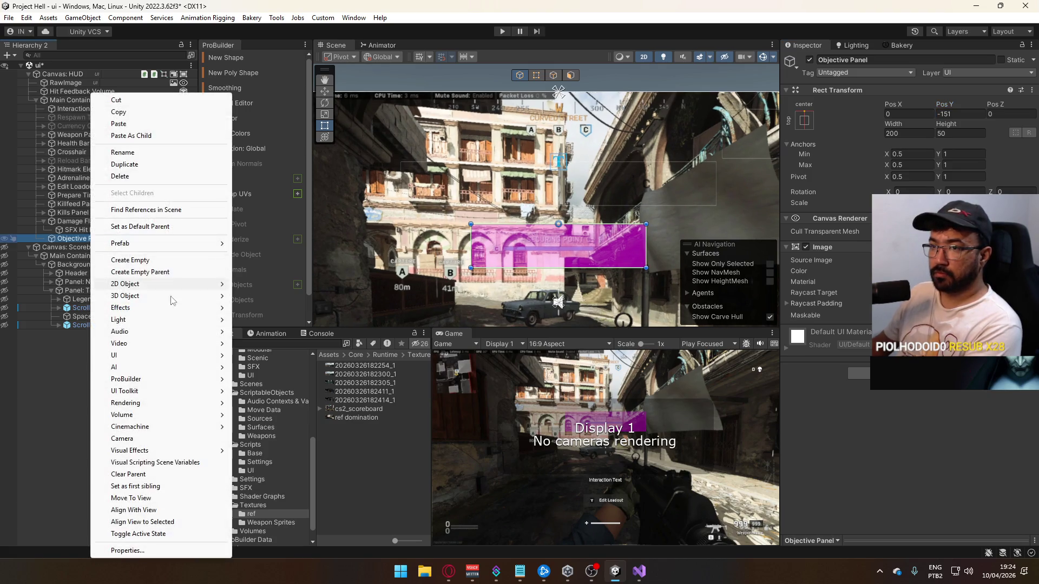
Add a child Image to Objective Panel, flatten it into a thin strip centred at 0,0
mouse_move(181, 357)
click(255, 356)
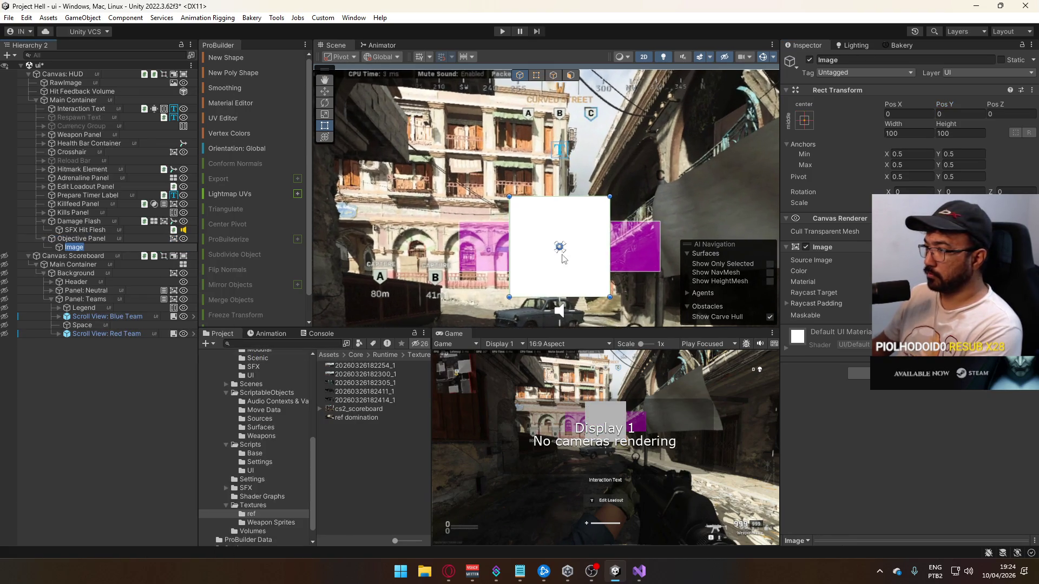
scroll(561, 255, up, 5)
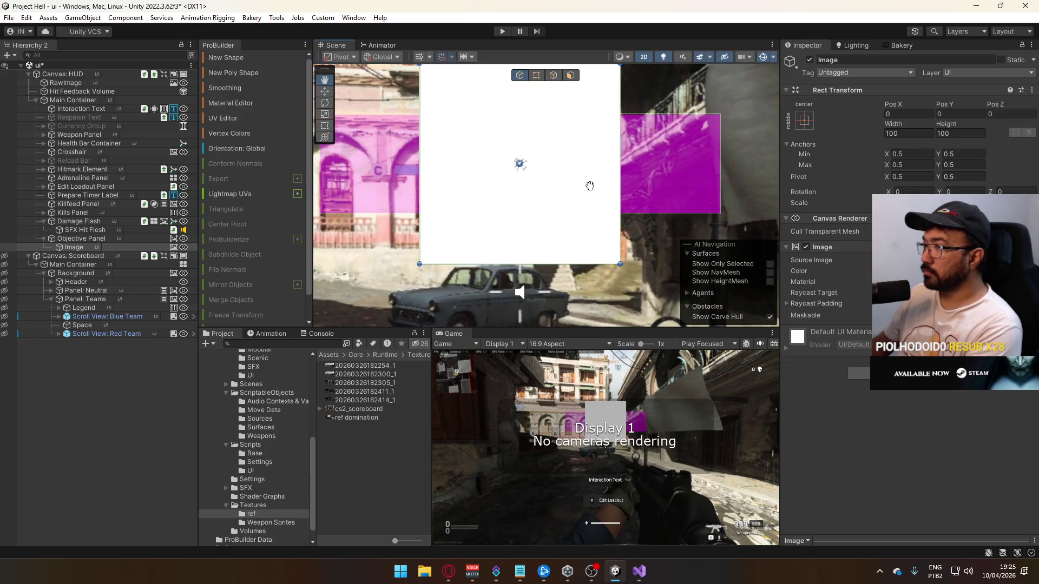
drag(590, 186, 601, 254)
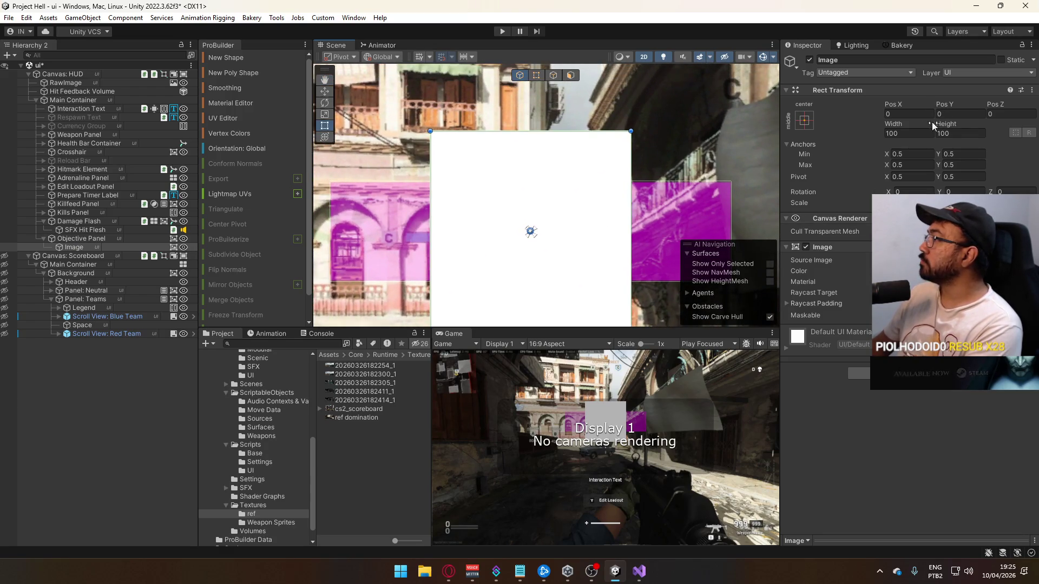
mouse_move(942, 126)
mouse_down()
mouse_move(342, 202)
mouse_move(62, 198)
mouse_move(263, 193)
mouse_up()
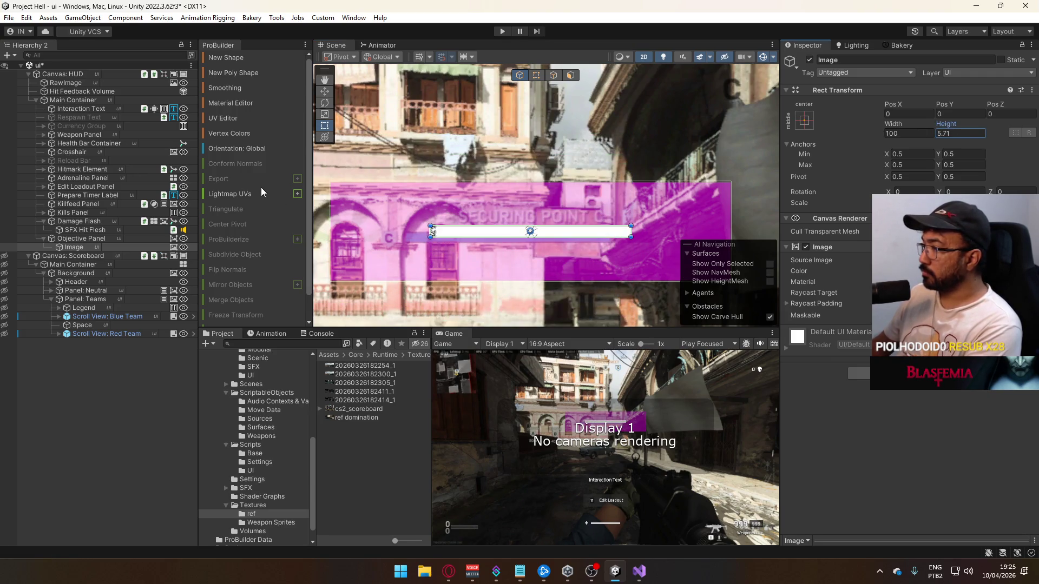
scroll(535, 247, up, 2)
mouse_move(562, 234)
mouse_down()
mouse_move(573, 279)
mouse_move(579, 238)
mouse_up()
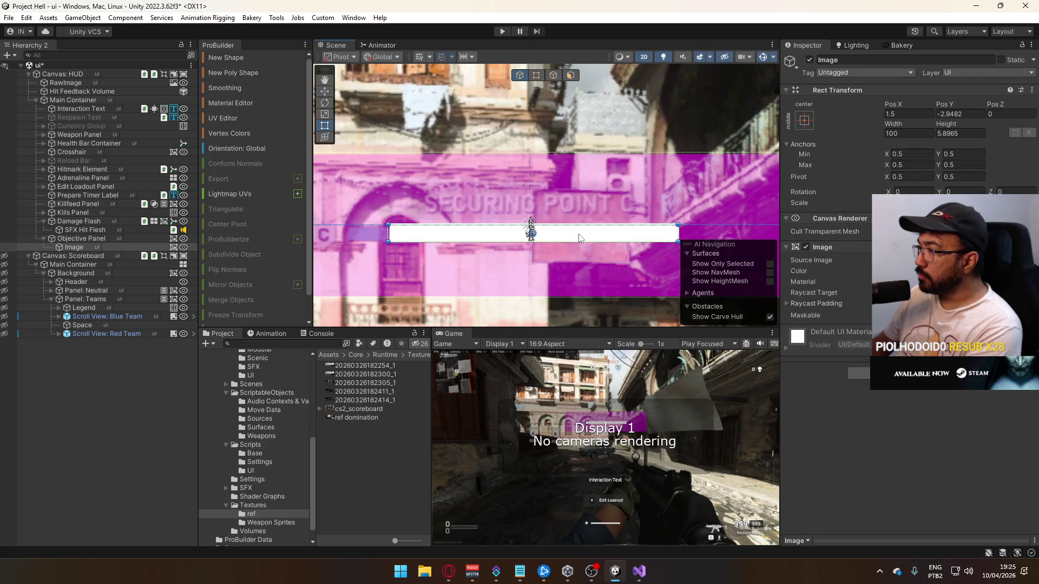
click(909, 113)
text(0)
key(Tab)
text(0)
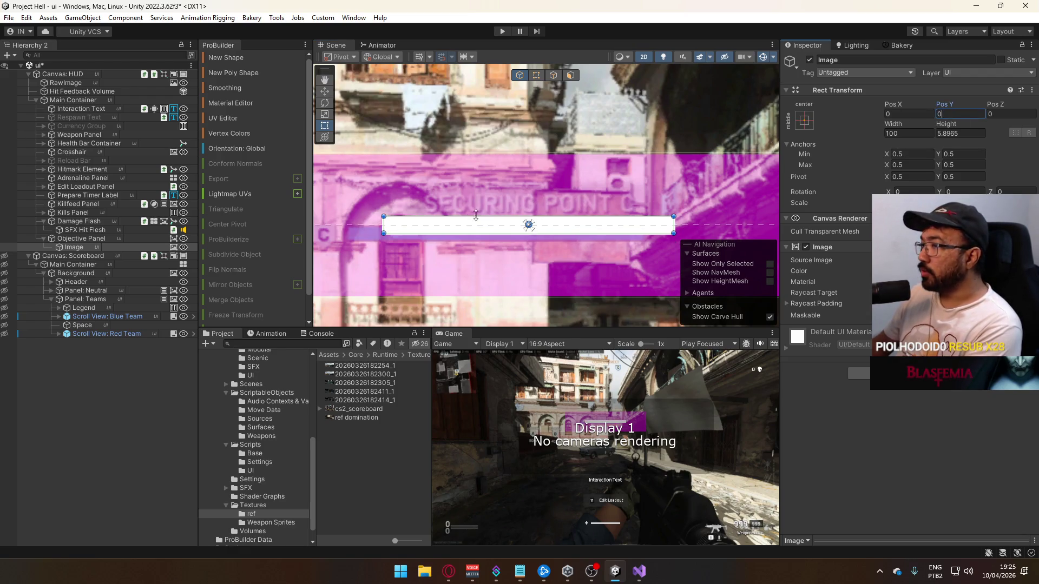
Nudge the Objective Panel lower and set the track image height to 5
click(82, 239)
scroll(576, 177, down, 5)
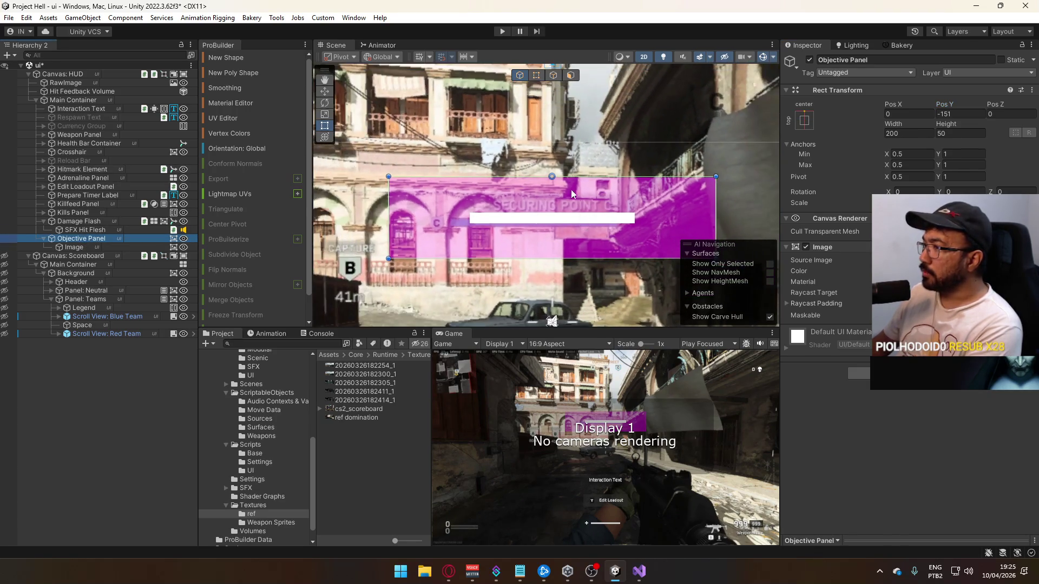
drag(963, 104, 939, 108)
scroll(481, 235, up, 5)
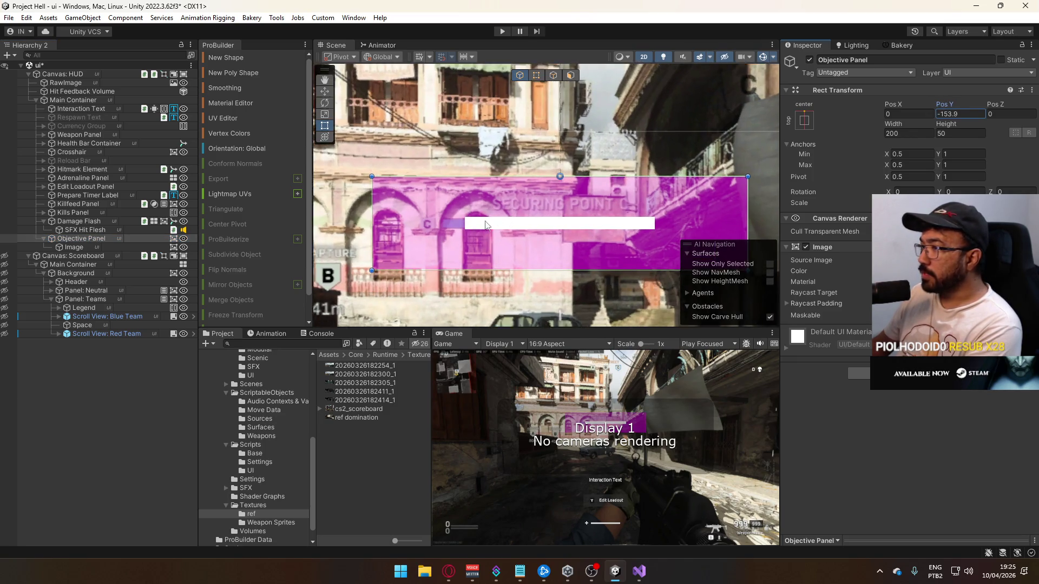
click(125, 247)
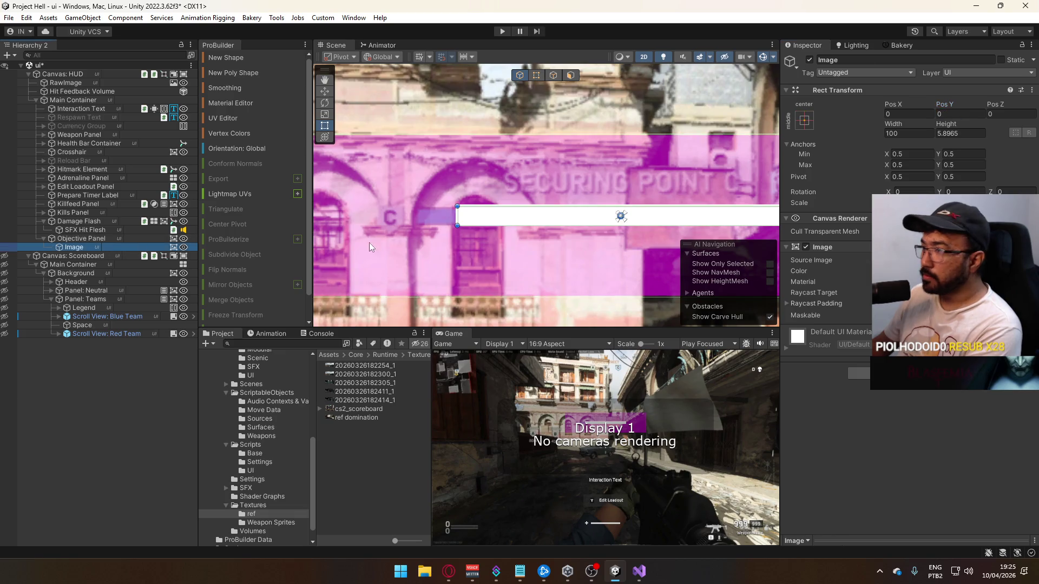
click(963, 136)
text(6)
text(5)
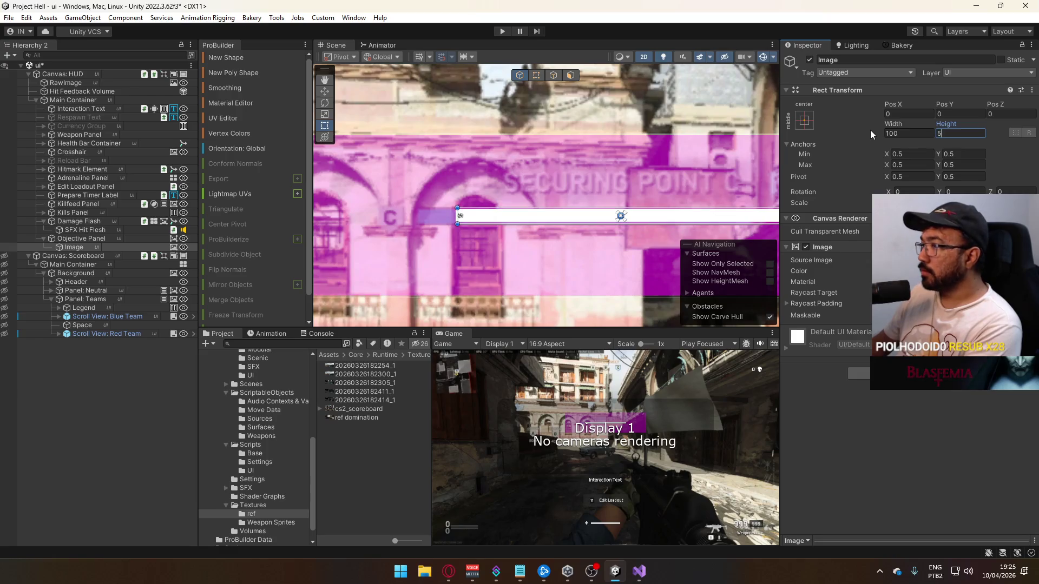
mouse_move(608, 184)
mouse_down()
mouse_move(365, 184)
mouse_move(591, 179)
mouse_up()
Set the Objective Panel's Pos Y to -154
click(81, 239)
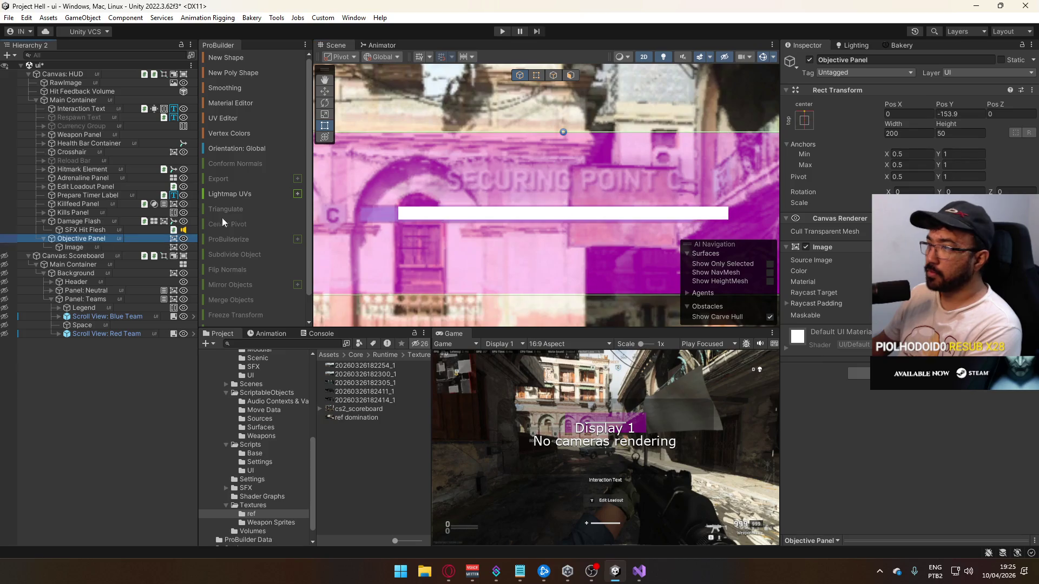
click(948, 115)
text(-14)
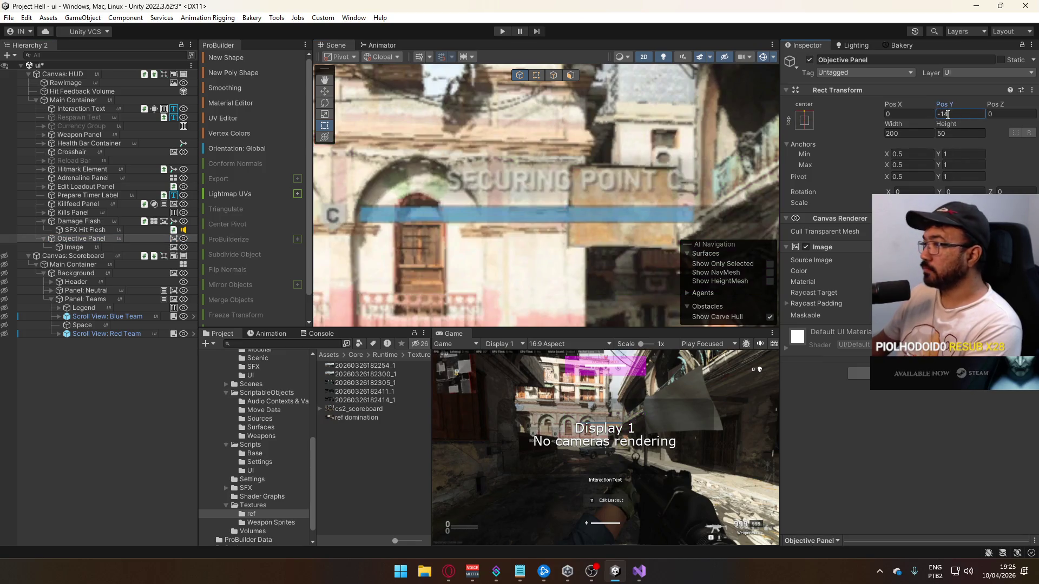
key(BackSpace)
text(64)
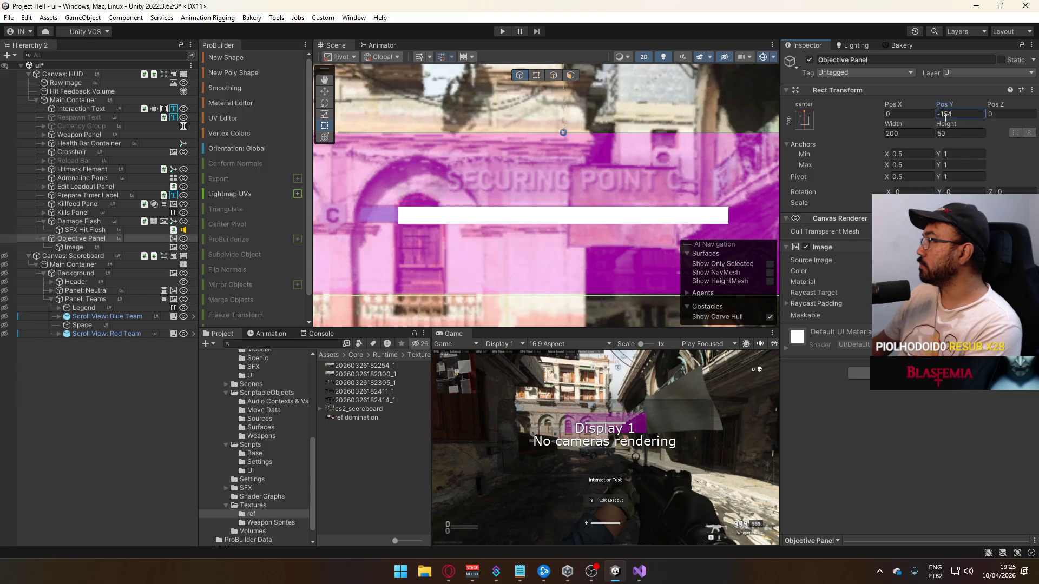
Widen the track image to 120 and compare it against the reference
click(135, 248)
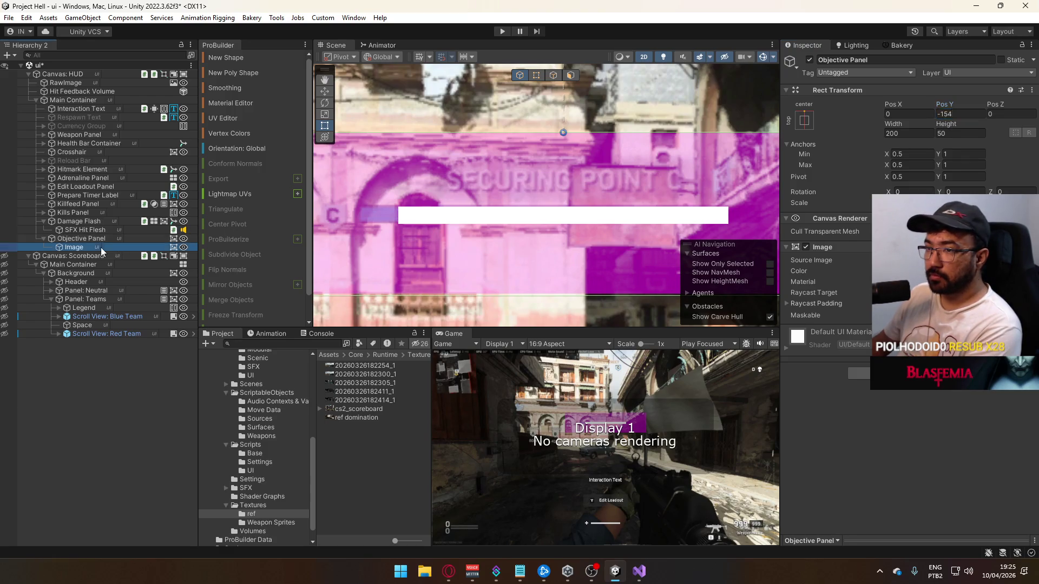
drag(891, 125, 933, 126)
scroll(661, 232, down, 2)
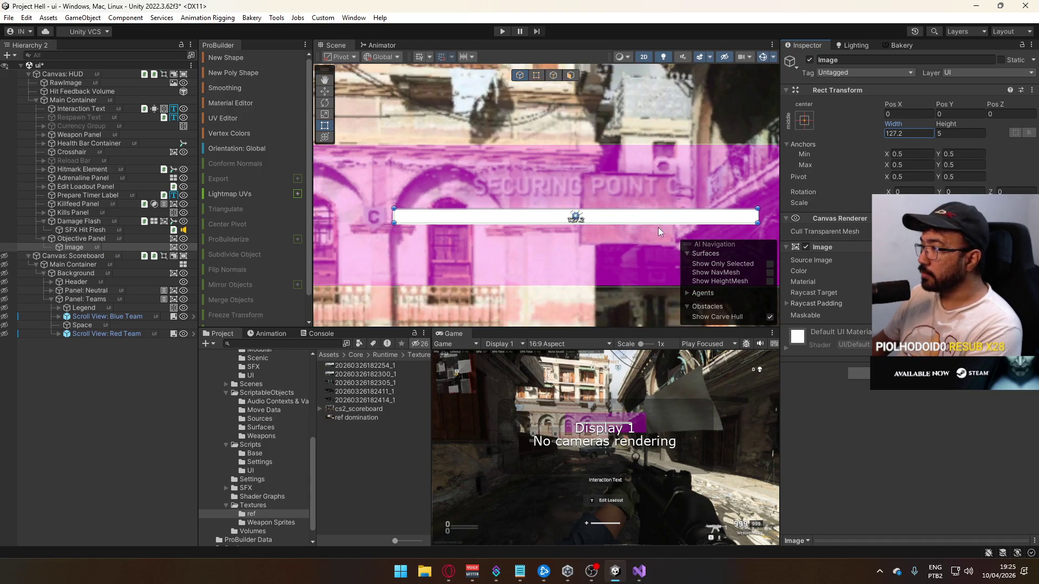
click(806, 247)
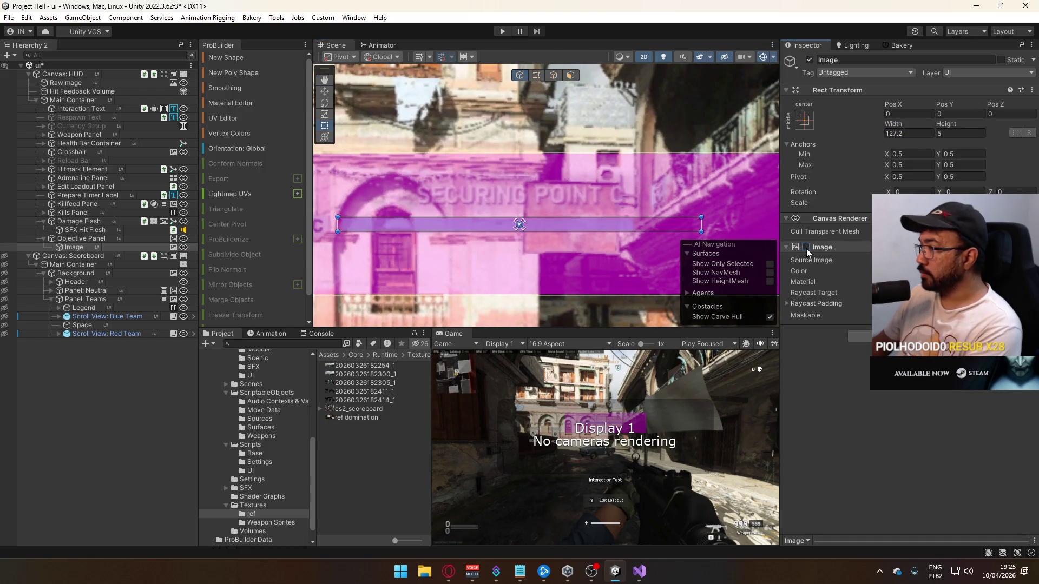
click(807, 249)
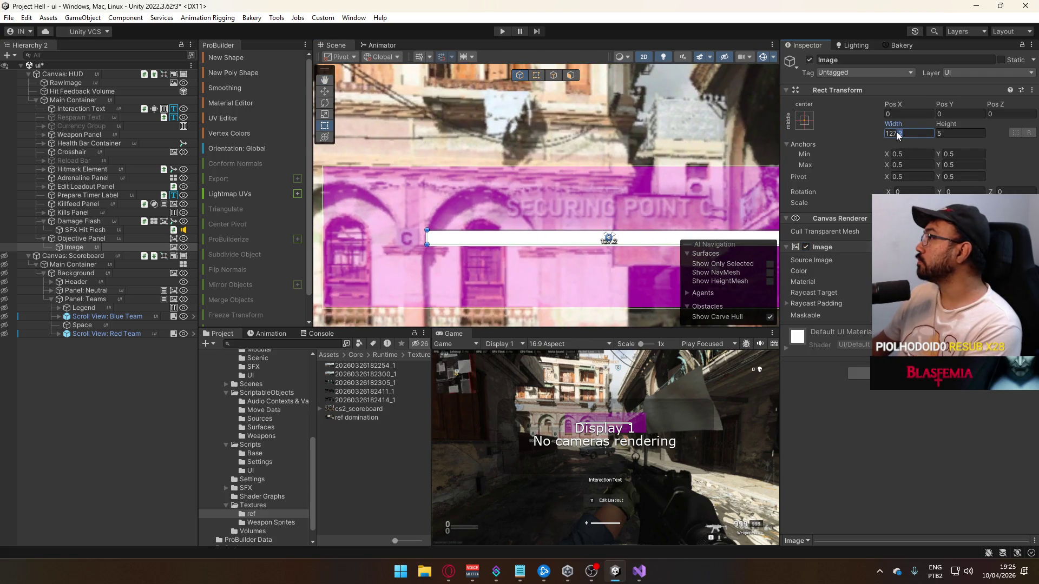
mouse_move(423, 247)
mouse_down()
mouse_move(460, 165)
mouse_move(374, 224)
mouse_move(381, 216)
mouse_up()
Duplicate the track image as a child fill image and colour it blue
right_click(84, 249)
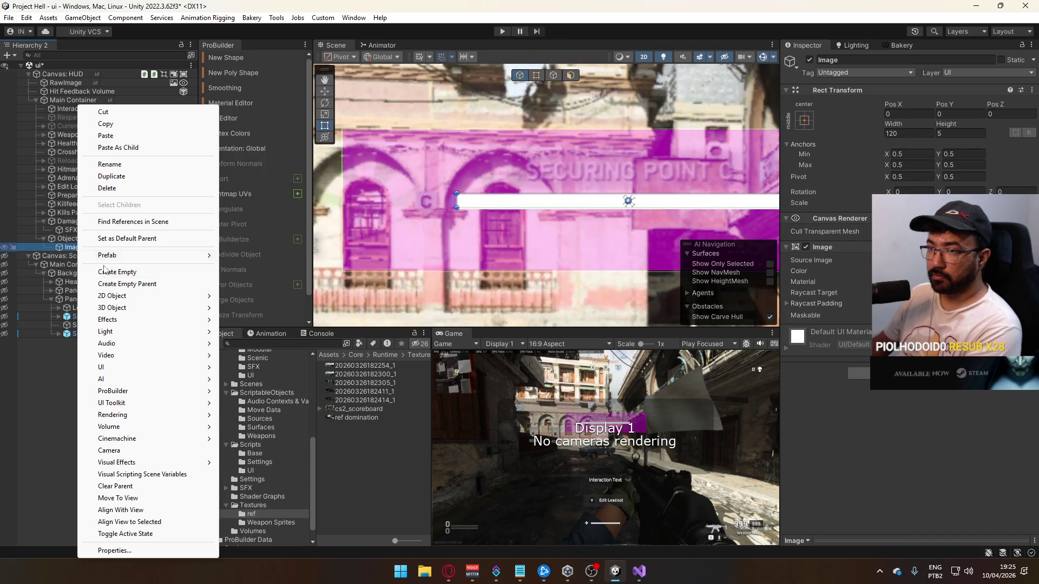
click(121, 129)
right_click(92, 248)
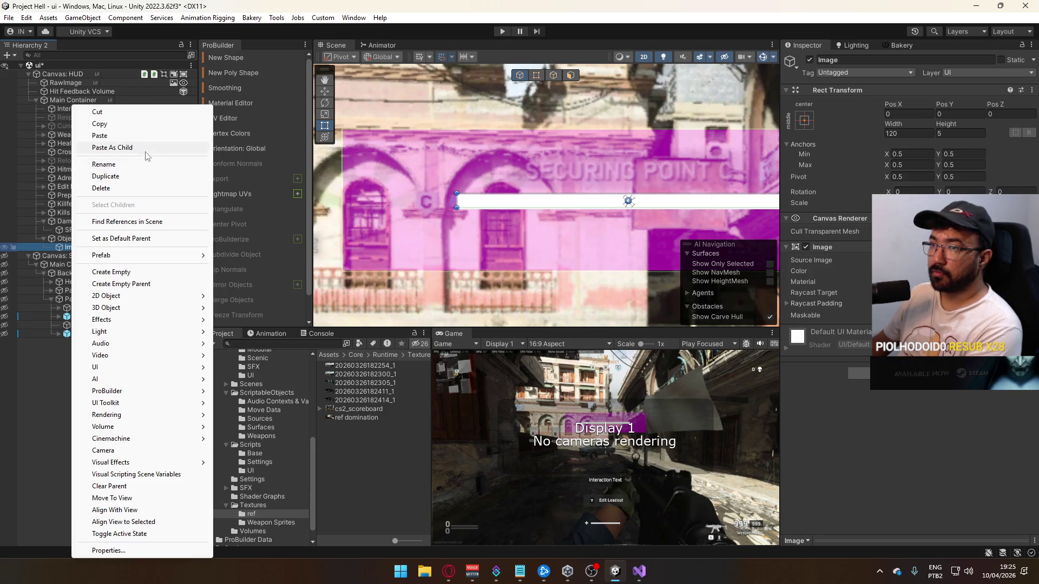
click(118, 147)
click(104, 248)
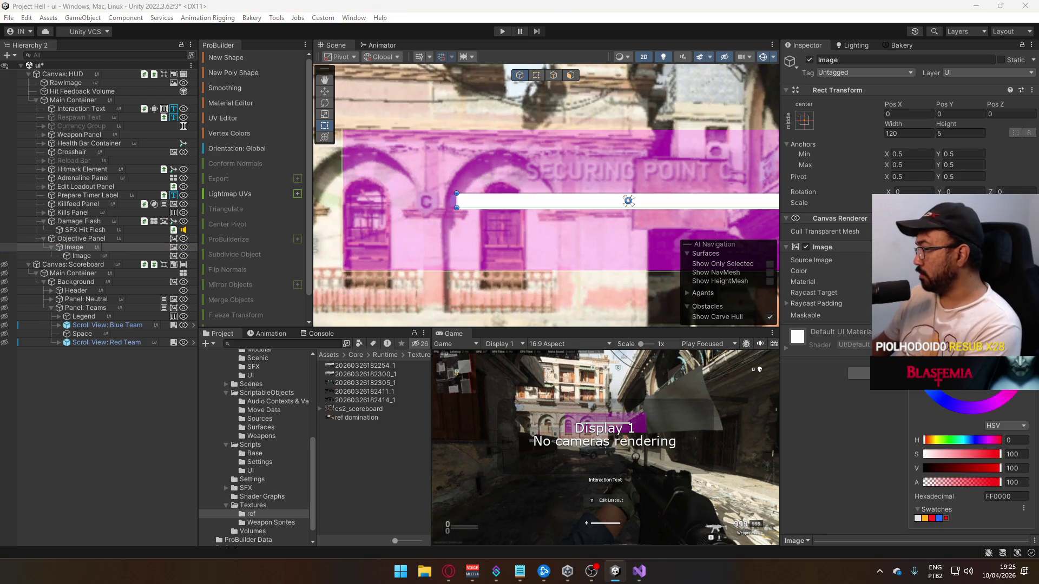
click(130, 257)
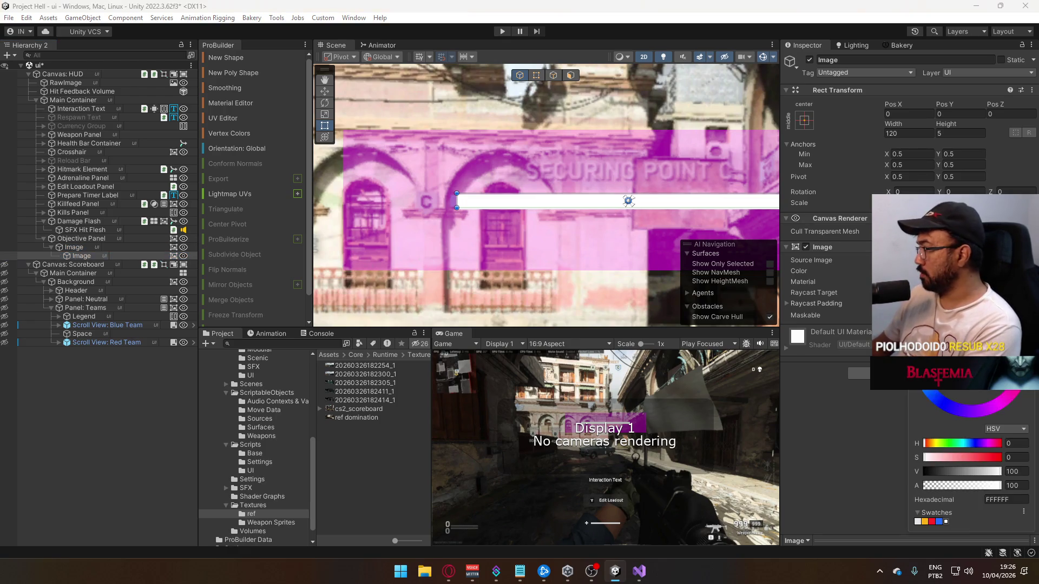
click(931, 522)
click(939, 522)
double_click(95, 255)
text(1)
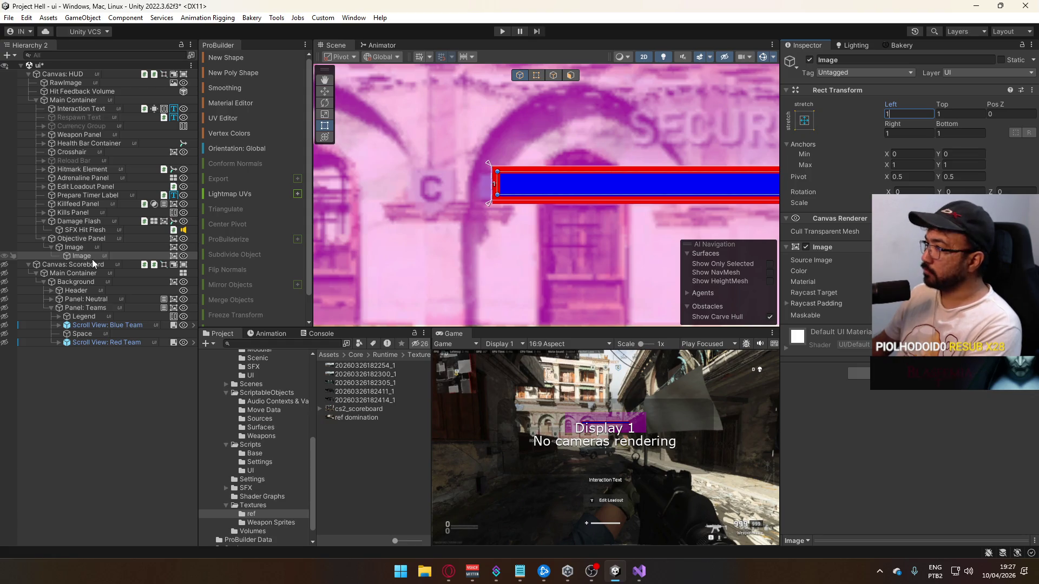
Zero the fill image's left, top, right and bottom insets and anchor it middle centre
click(89, 246)
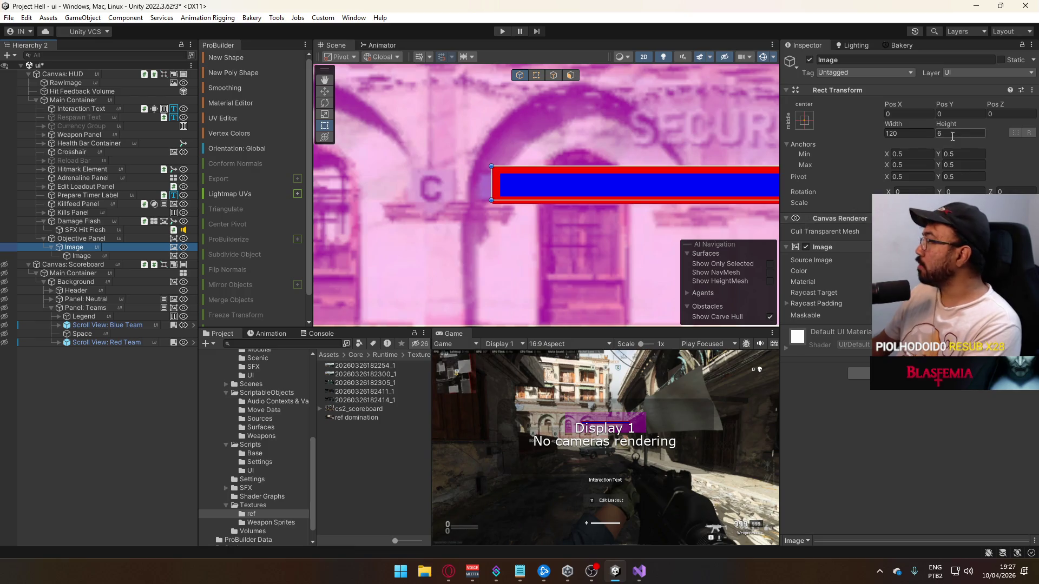
key(Down)
click(805, 120)
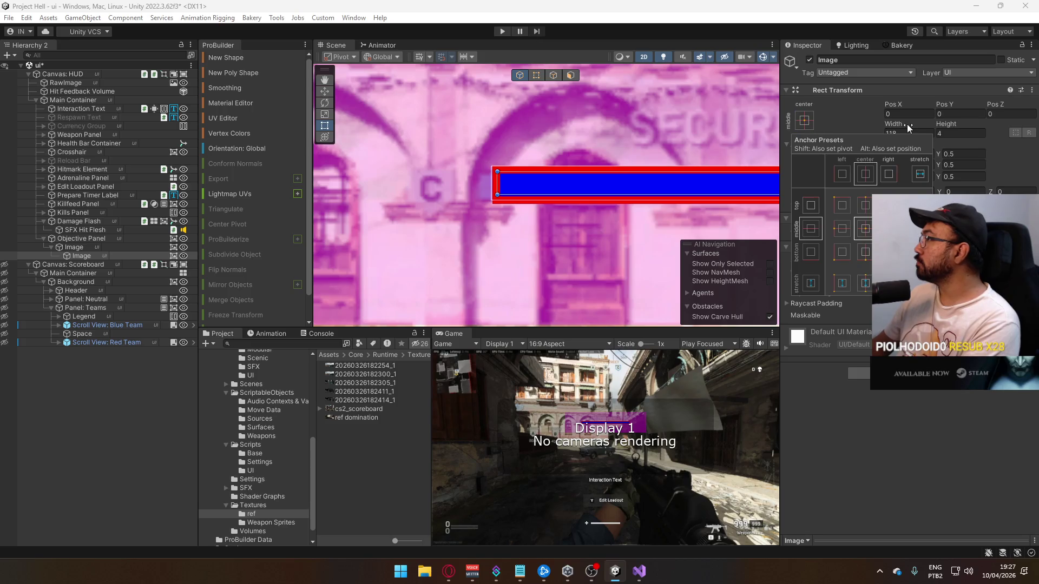
click(961, 114)
text(0)
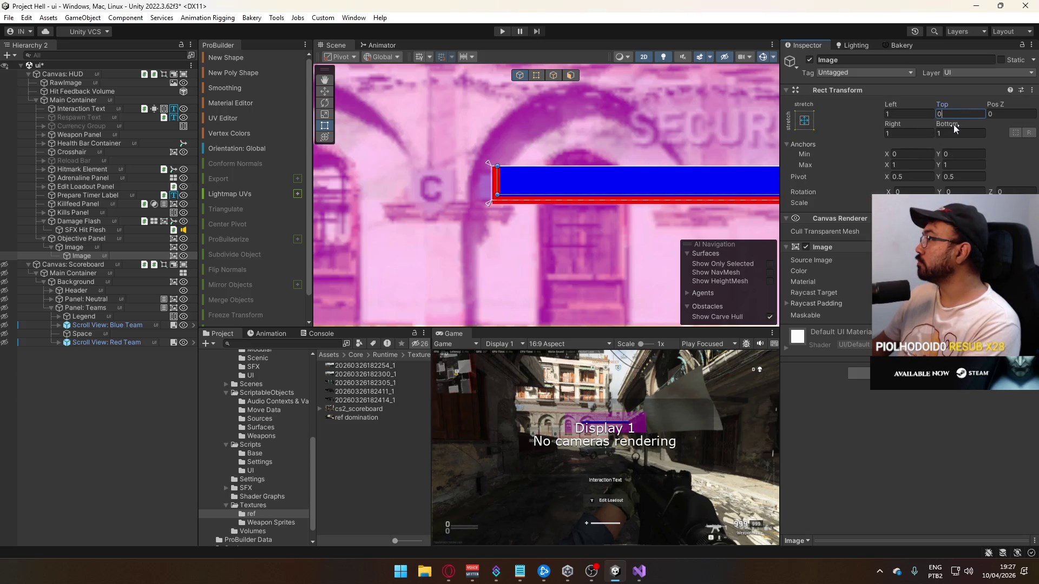
click(960, 133)
text(0)
click(909, 133)
text(0)
click(909, 114)
text(0)
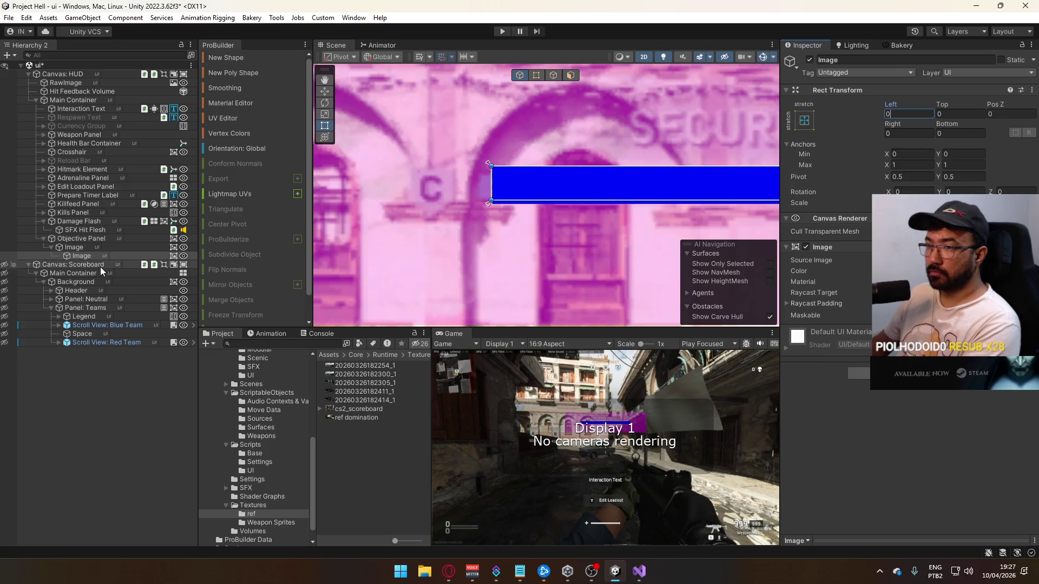
click(805, 120)
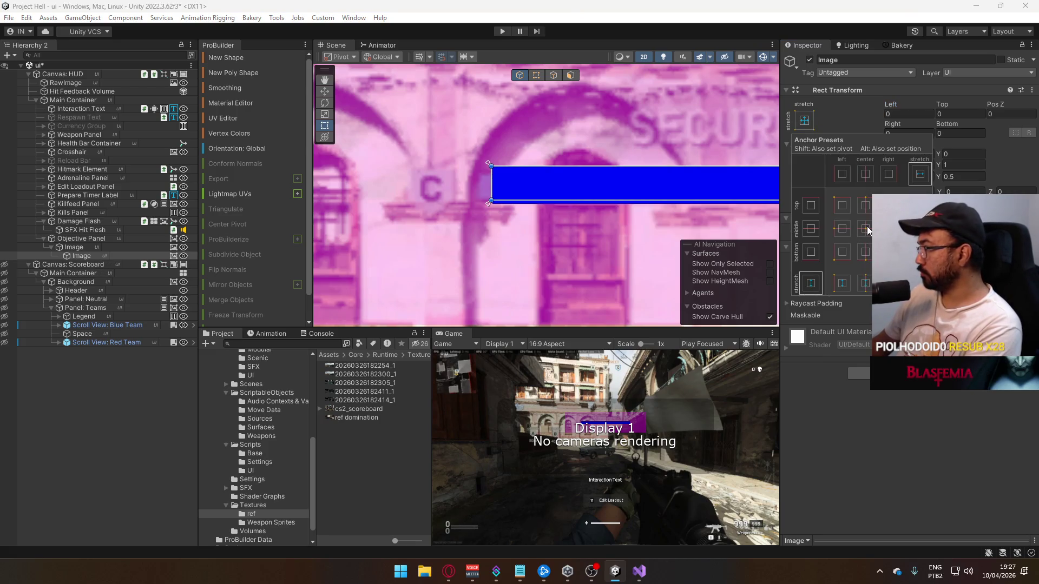
click(867, 227)
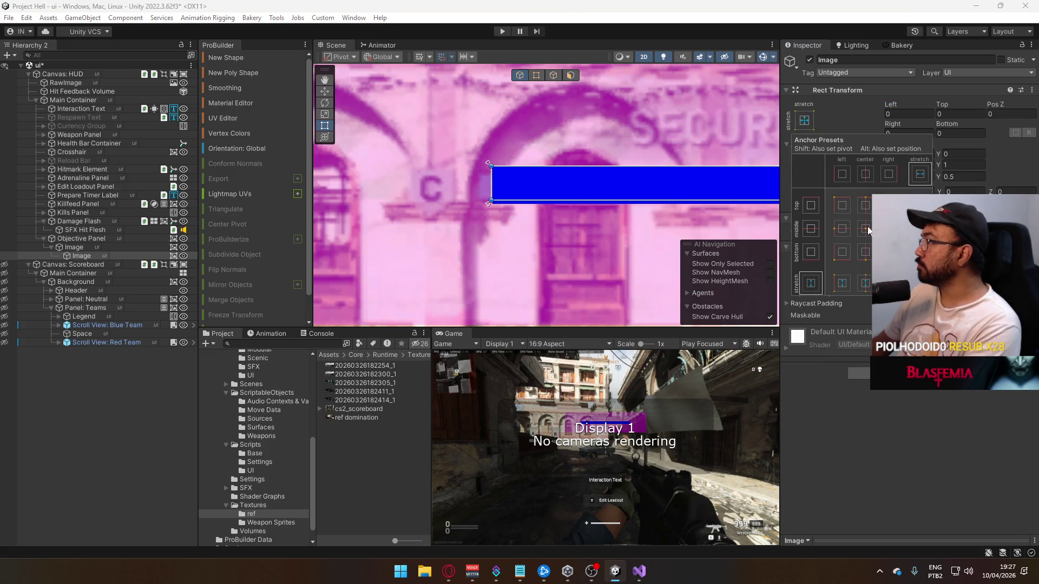
Set the progress track's height to 8 and frame the bar in the scene view
click(54, 246)
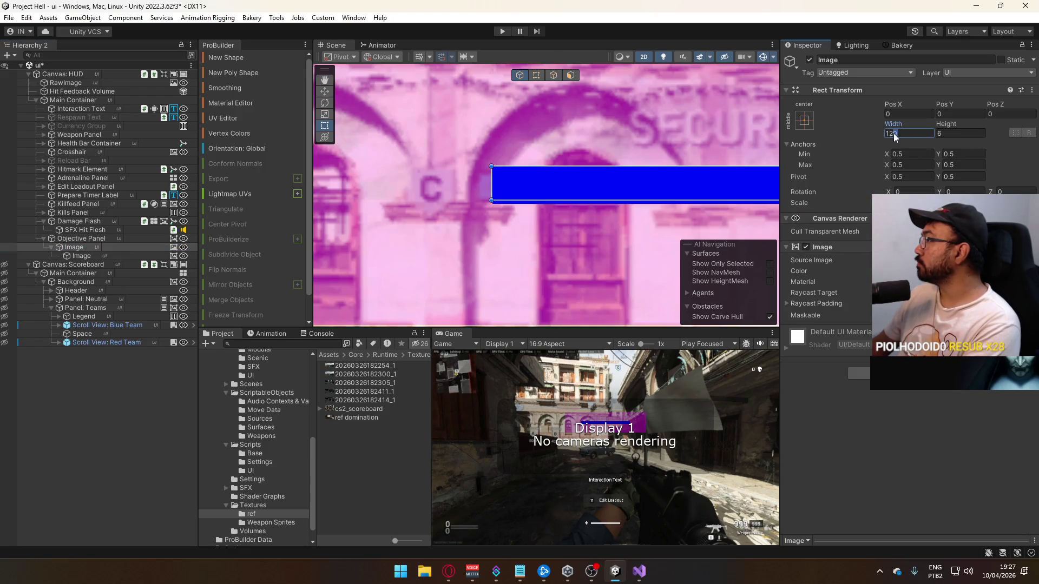
text(2)
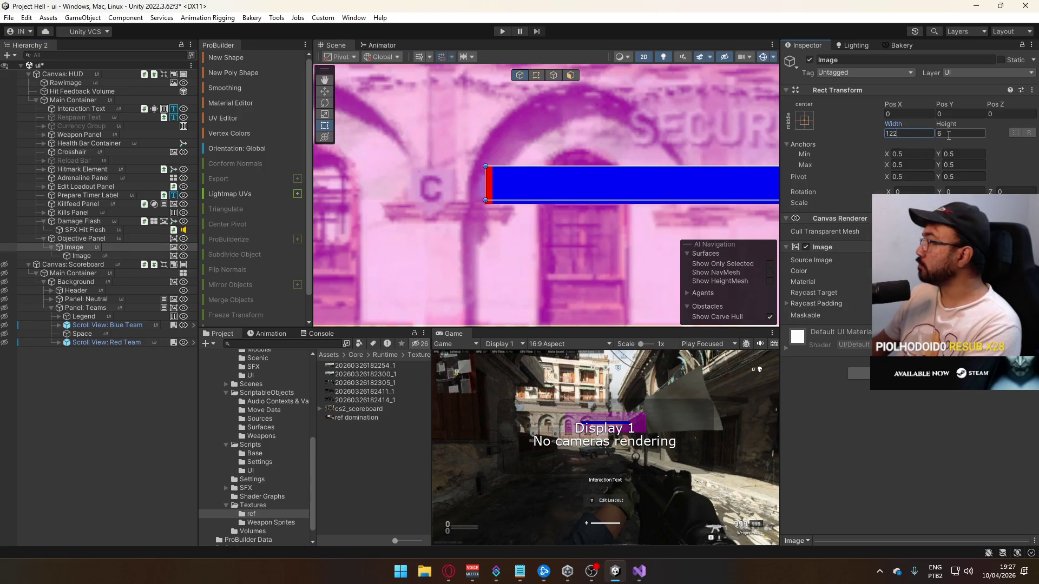
click(940, 135)
text(8)
key(Return)
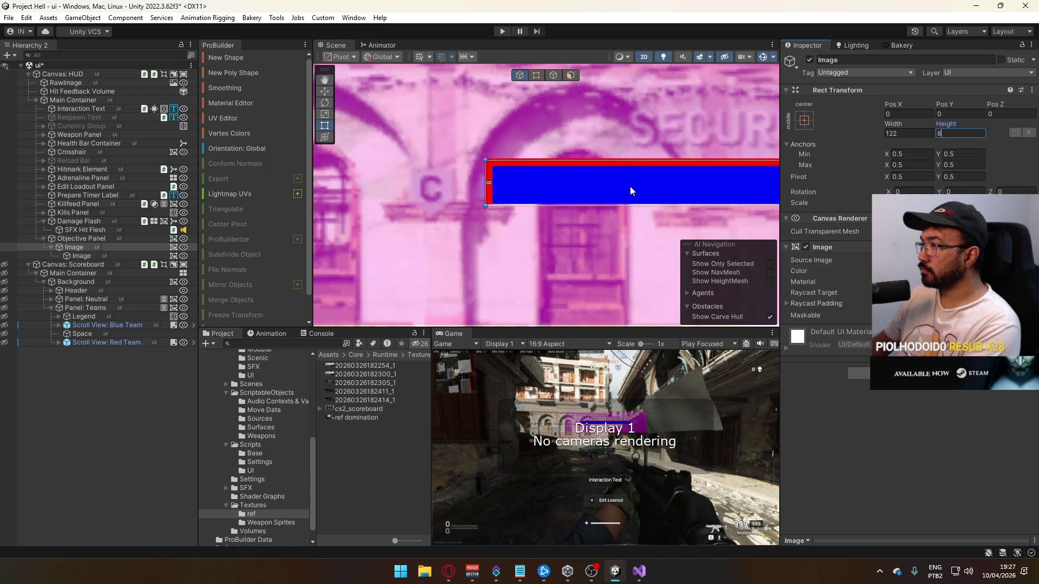
key(f)
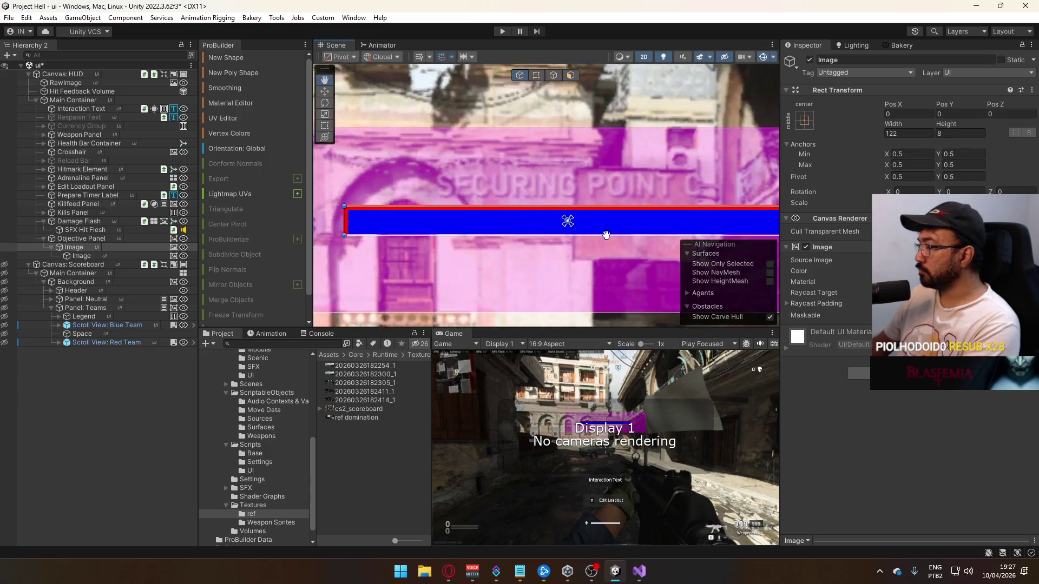
Inspect the Objective Panel and HUD canvas, panning the view to show the whole bar
click(114, 259)
click(105, 239)
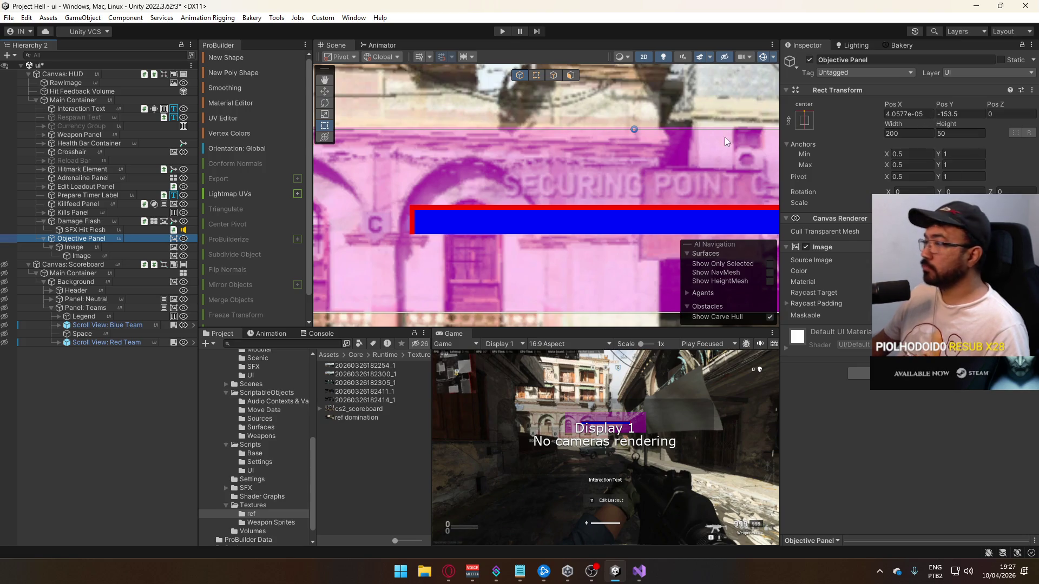
click(910, 113)
text(0)
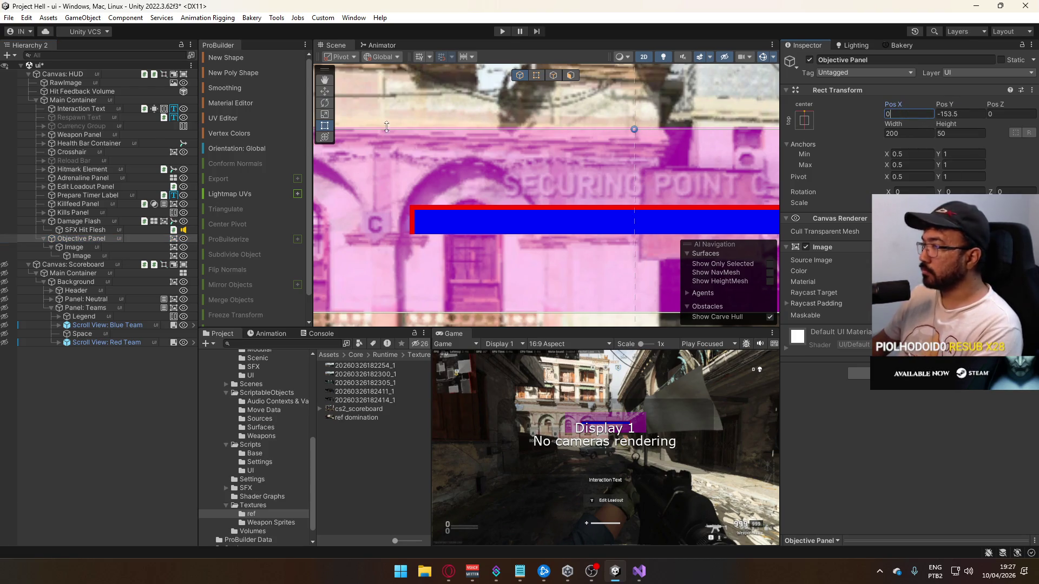
click(81, 74)
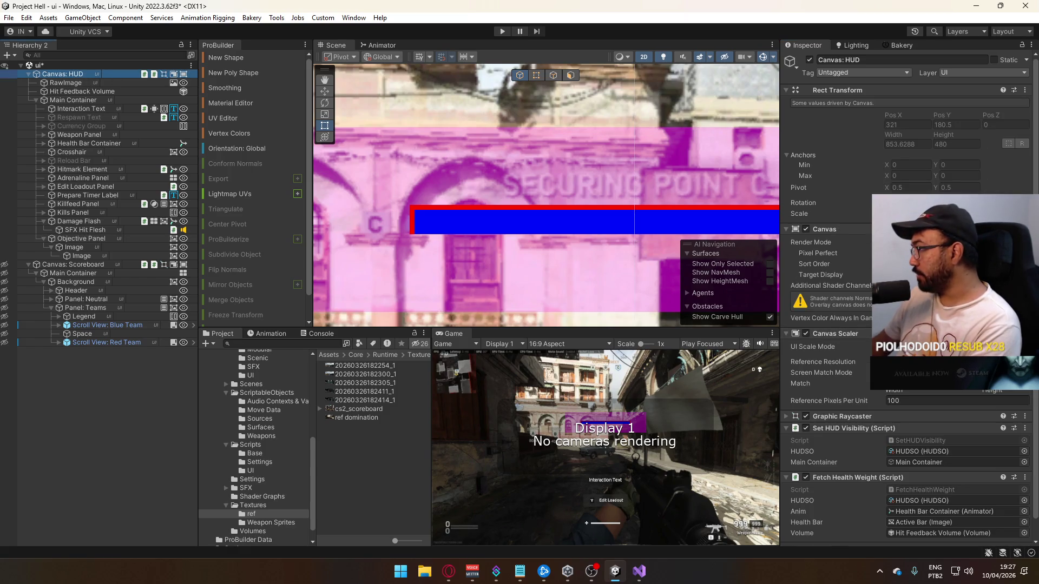
scroll(361, 195, down, 3)
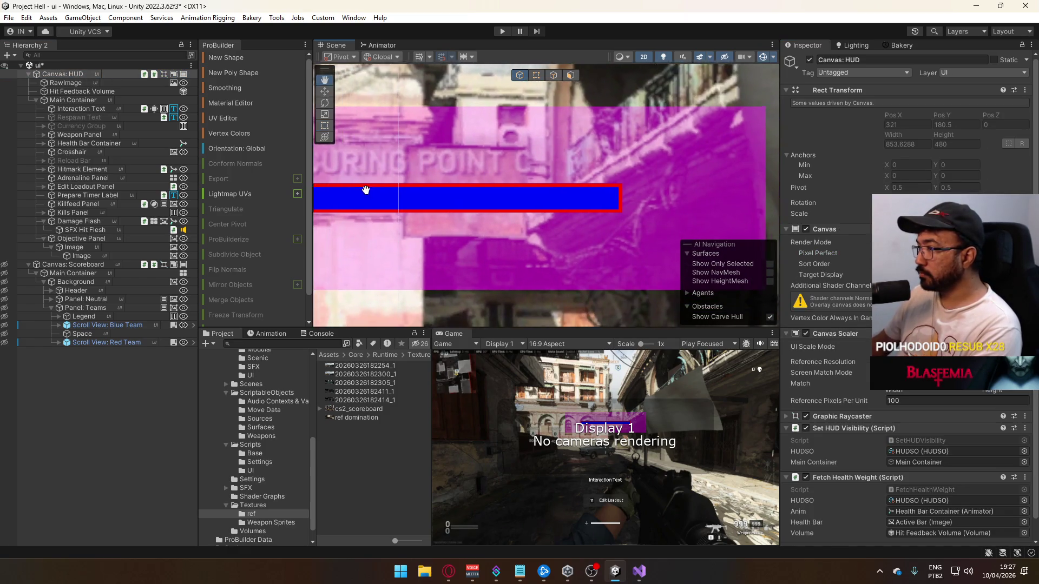
scroll(362, 195, up, 3)
drag(552, 204, 631, 203)
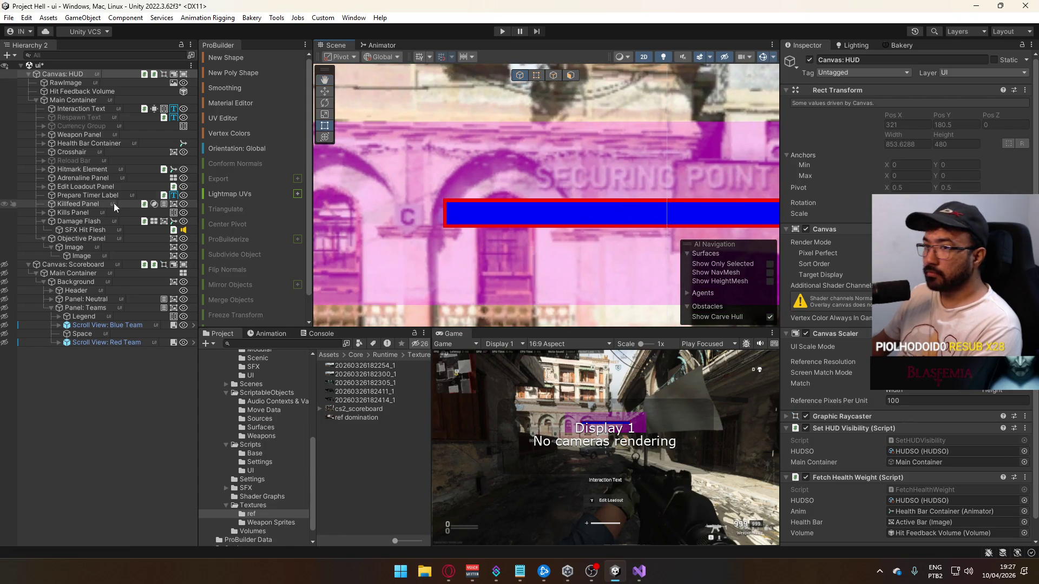
click(82, 258)
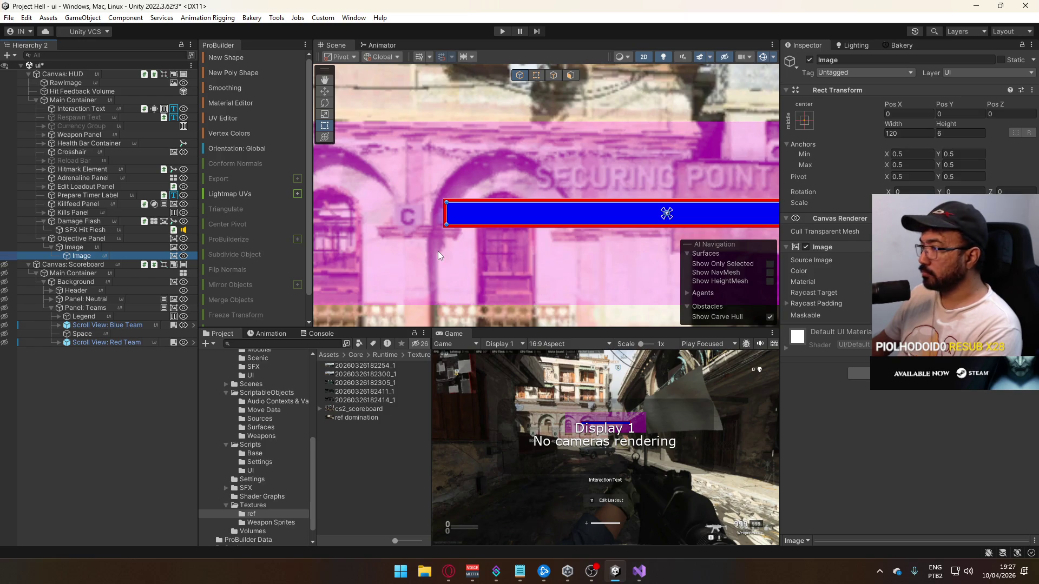
scroll(439, 253, up, 3)
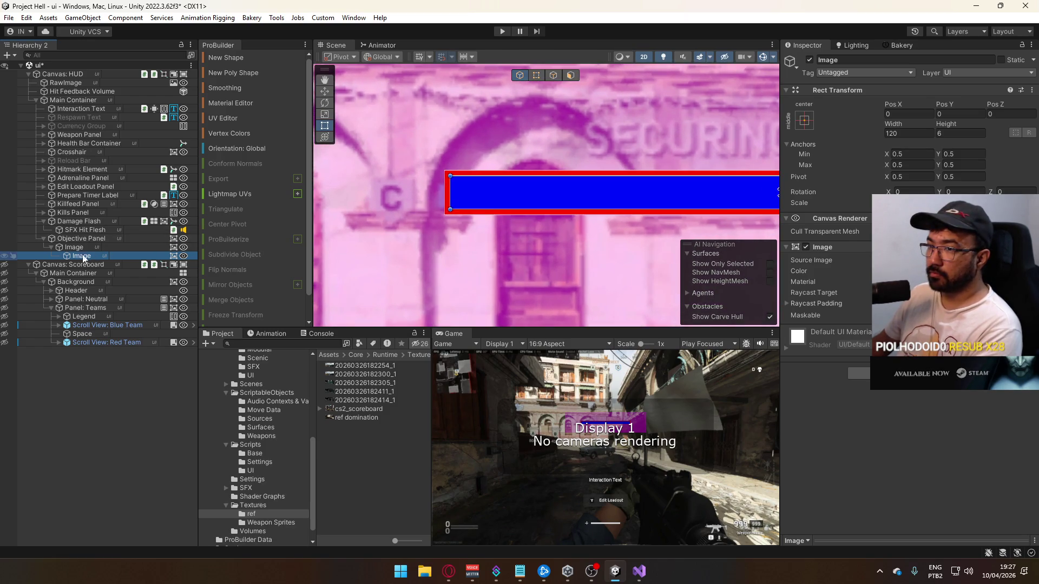
Resize the progress track to 120 by 5 and stretch the inner bar to fill it
click(80, 252)
double_click(894, 135)
text(120)
click(946, 134)
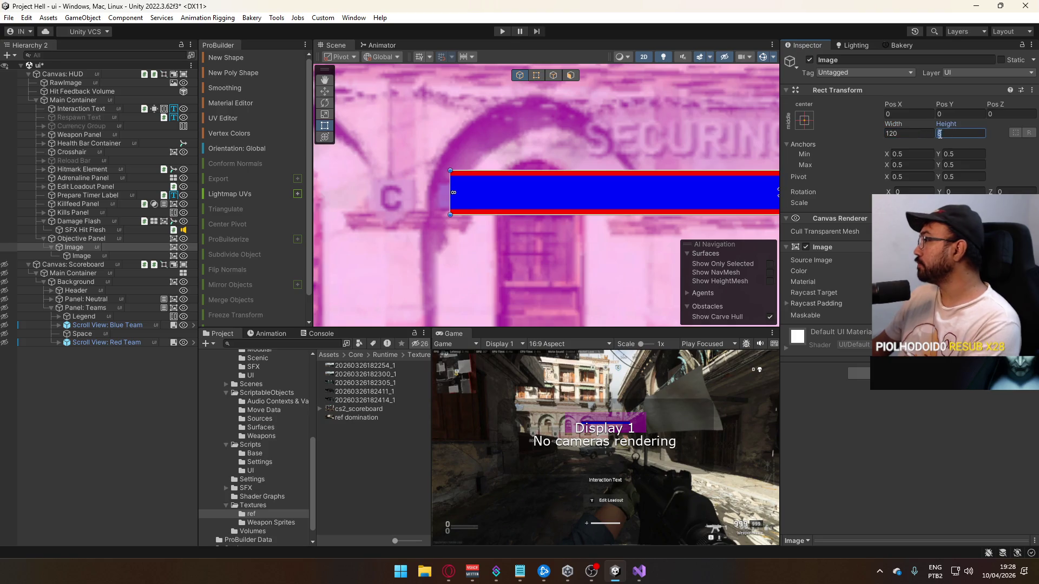
text(5)
click(108, 255)
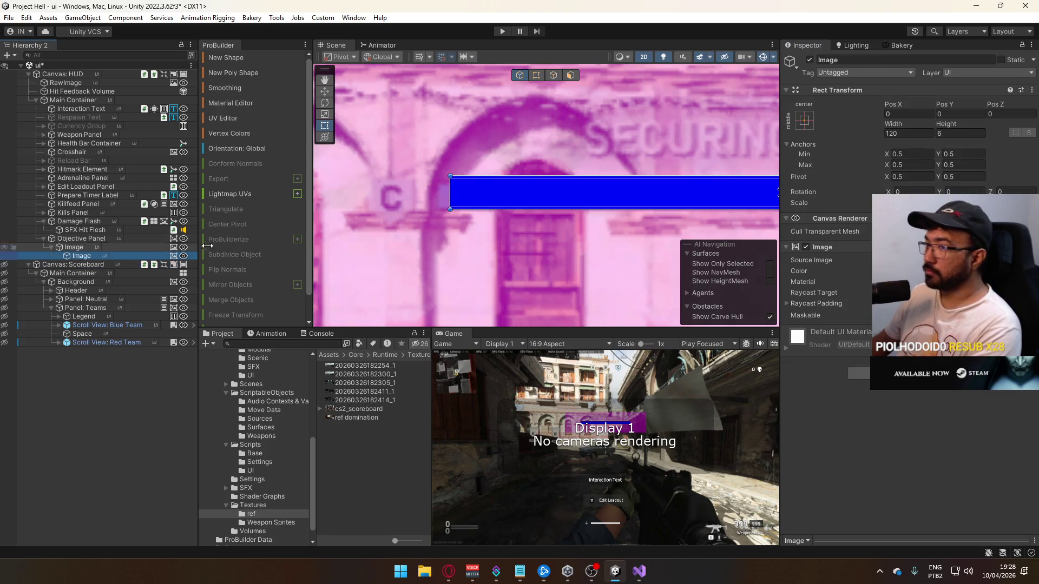
click(805, 120)
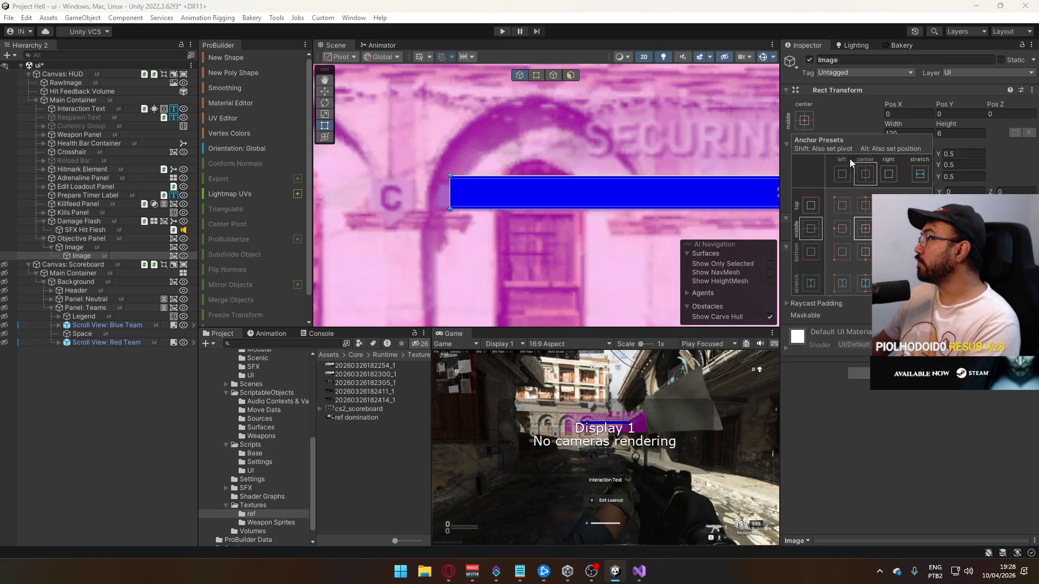
click(920, 283)
click(956, 133)
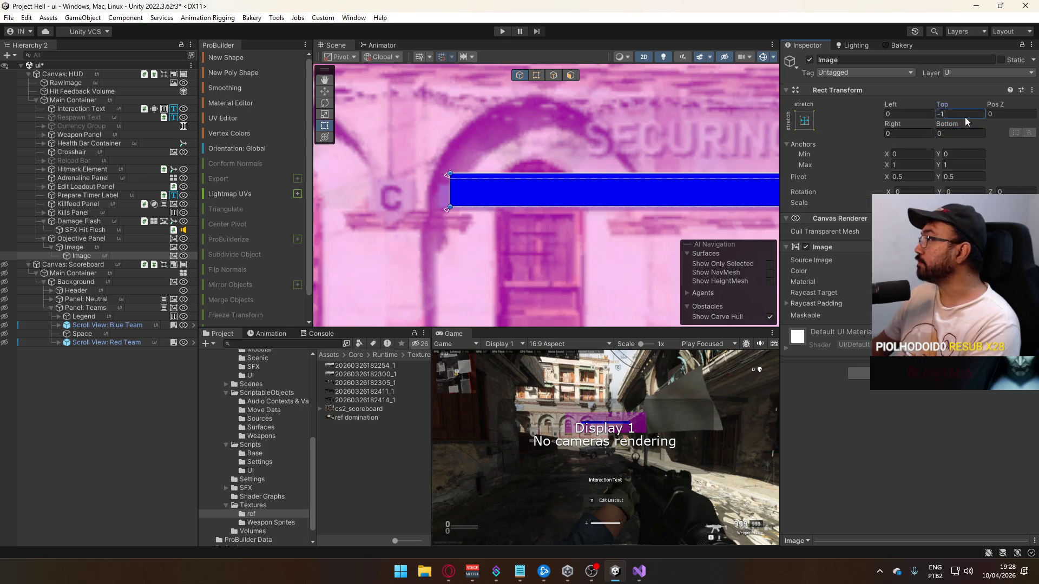
Turn on Pixel Perfect rendering for the HUD canvas
click(79, 98)
click(82, 75)
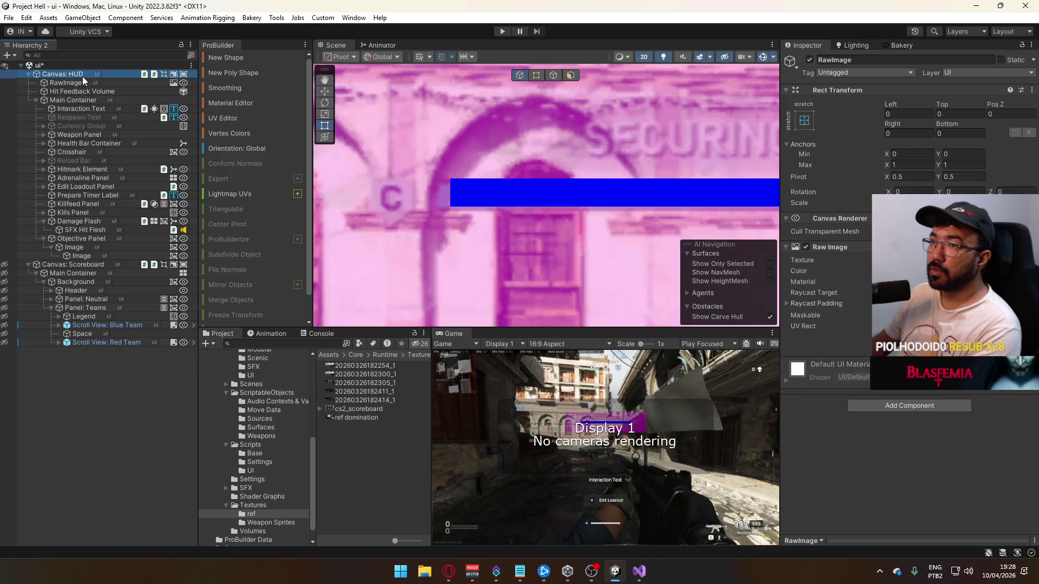
scroll(942, 412, down, 1)
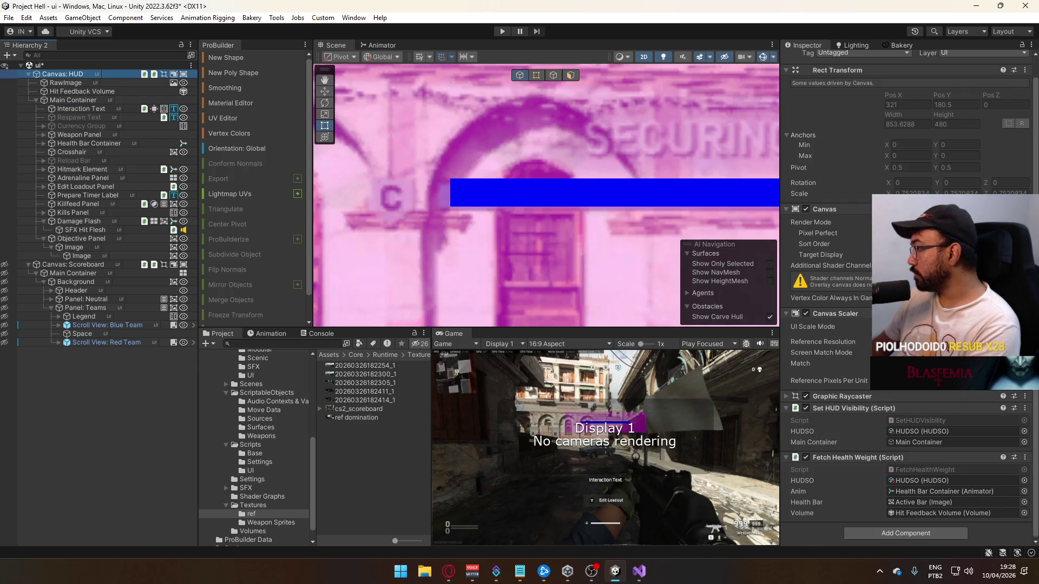
click(889, 233)
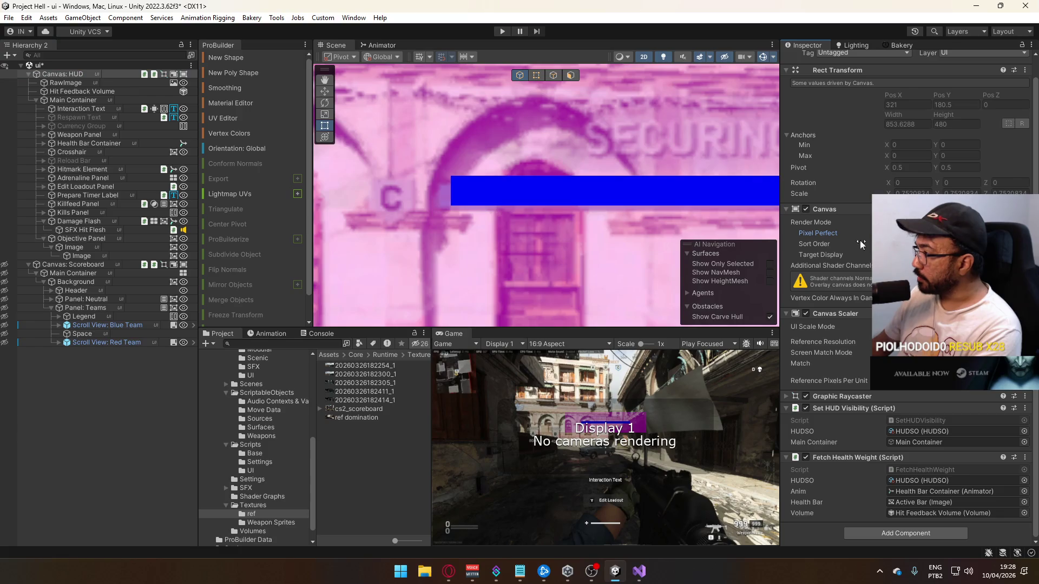
Frame the Objective Panel and set its Pos Y to -154
click(93, 256)
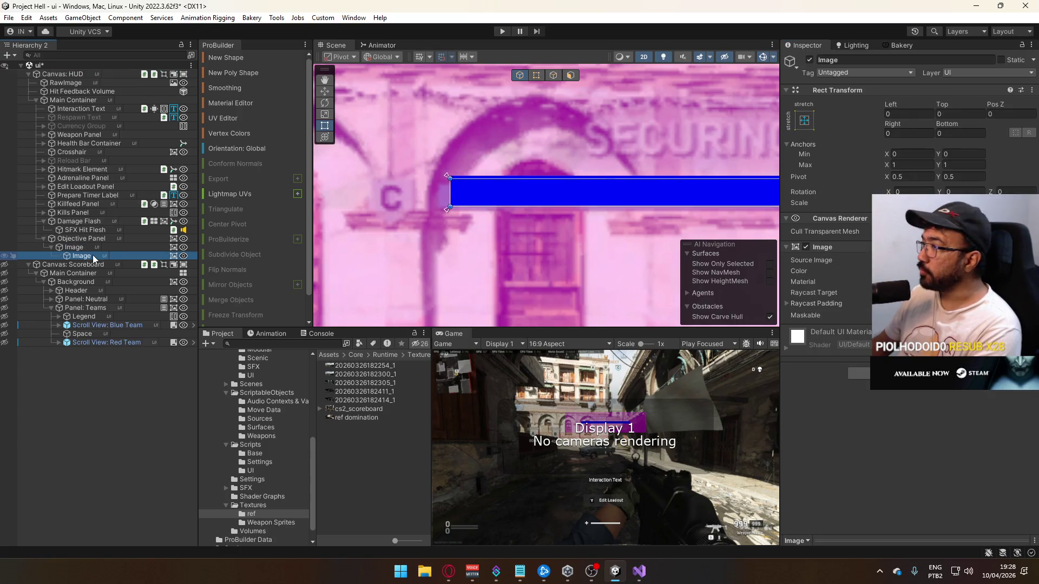
click(88, 247)
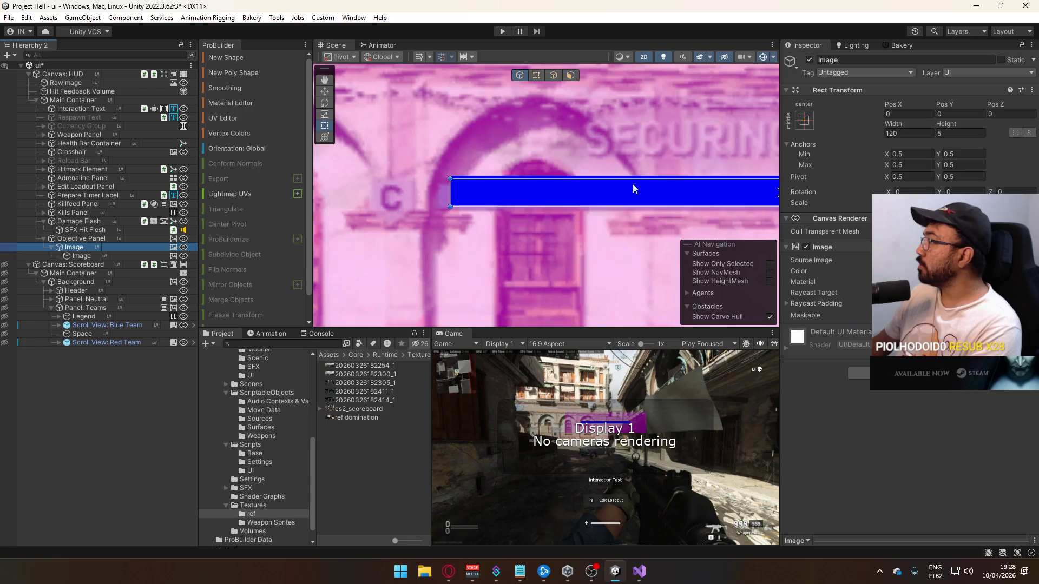
click(87, 238)
key(f)
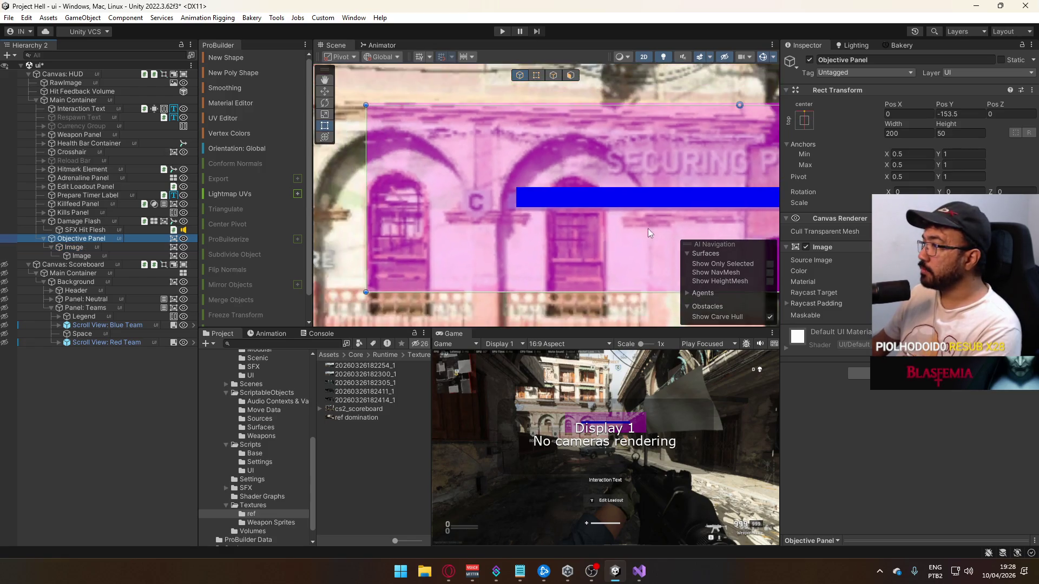
click(961, 114)
text(-154)
click(78, 256)
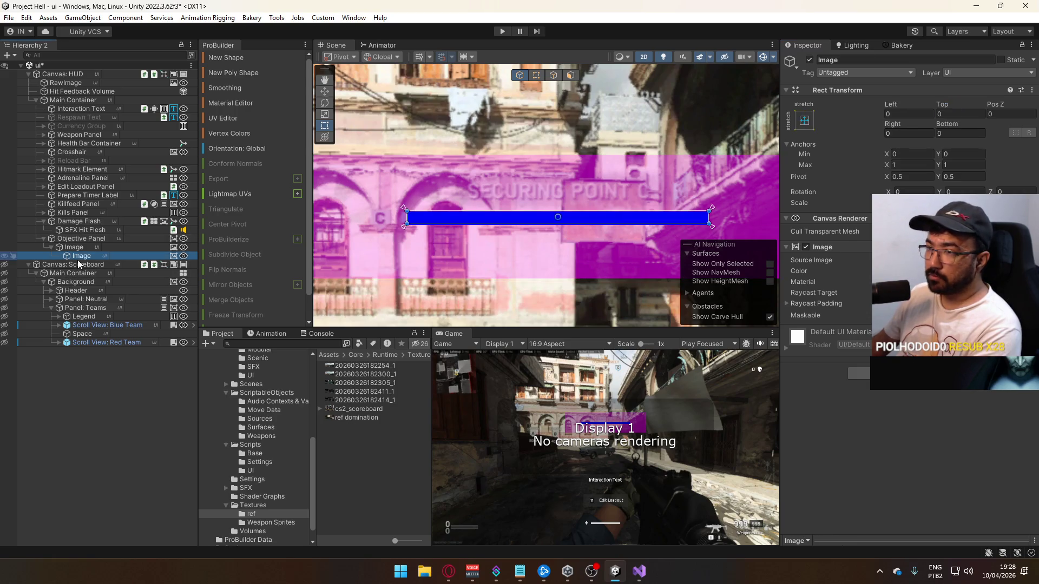
Rename the inner bar to Progress Bar and the track to Progress Background
click(860, 61)
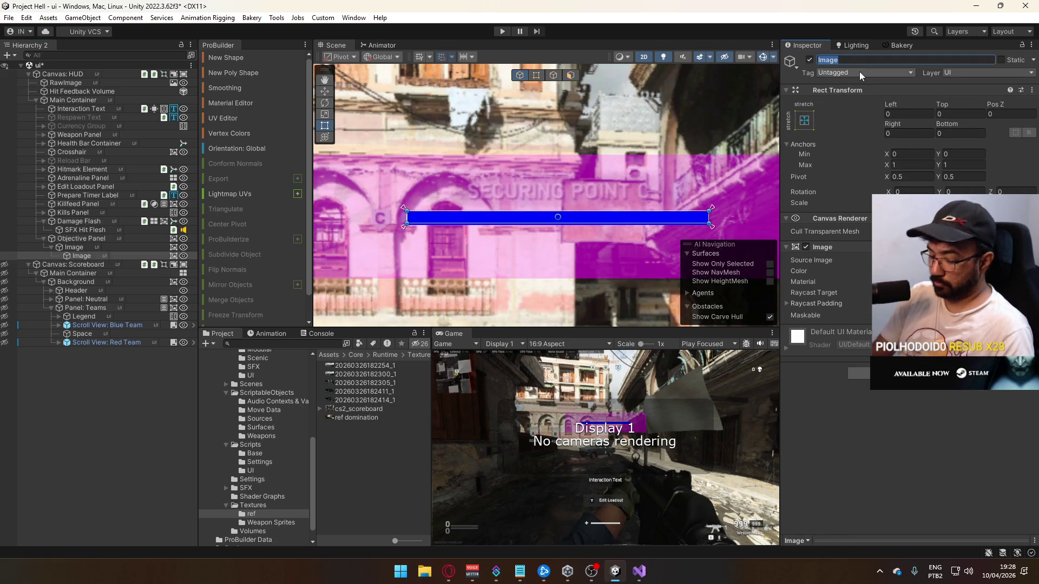
text(Progres)
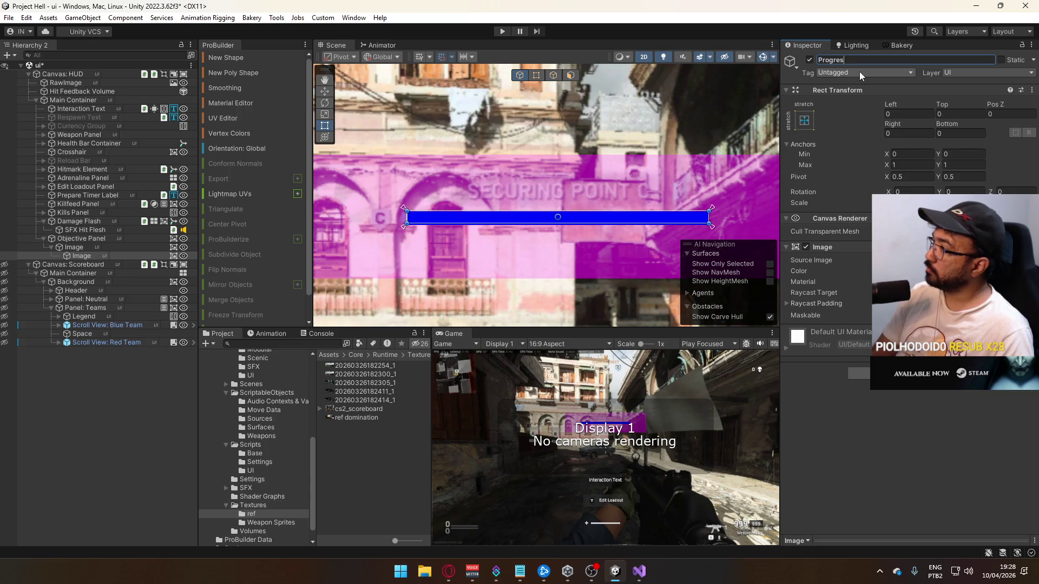
click(94, 249)
key(F2)
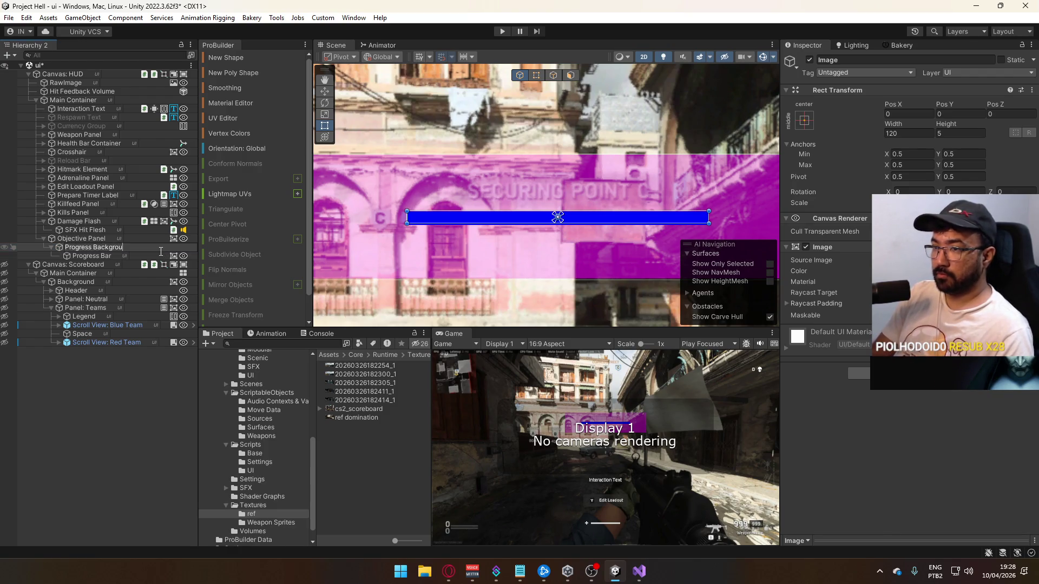
text(nd)
key(Return)
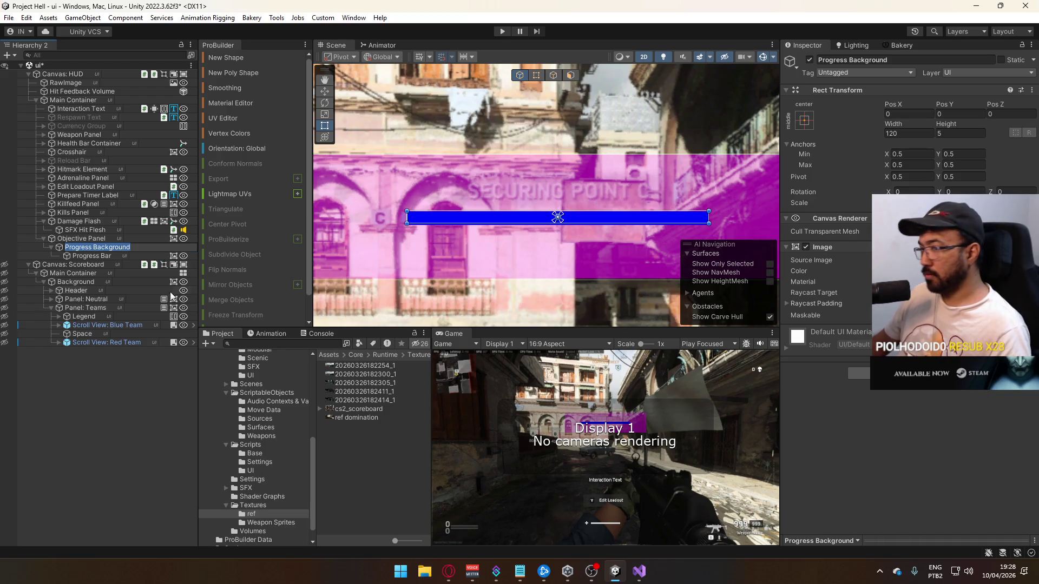
Give the Progress Bar the Full sprite as a horizontal Filled image and test its fill amount
click(100, 257)
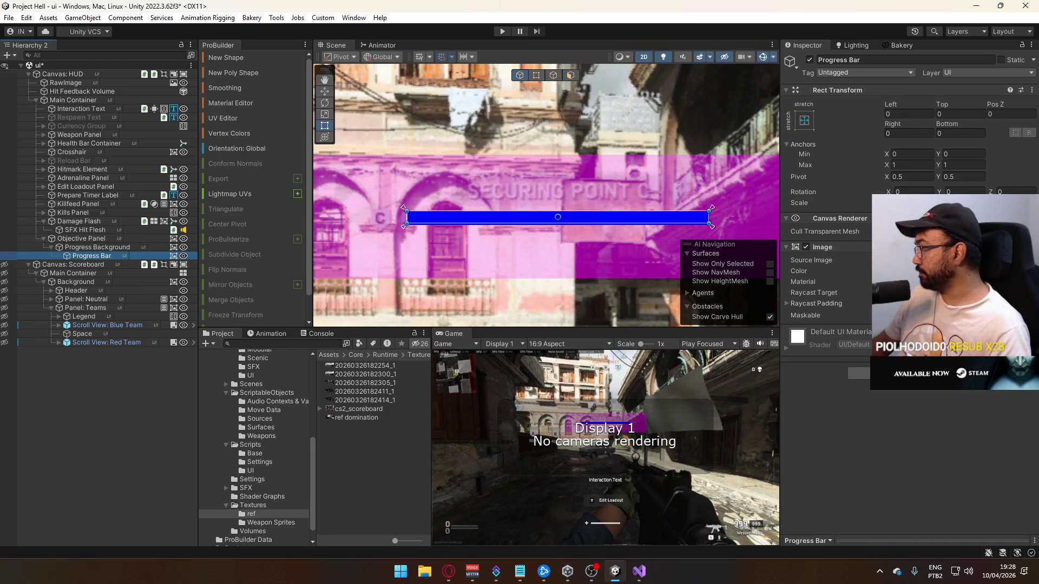
click(1027, 261)
key(Down)
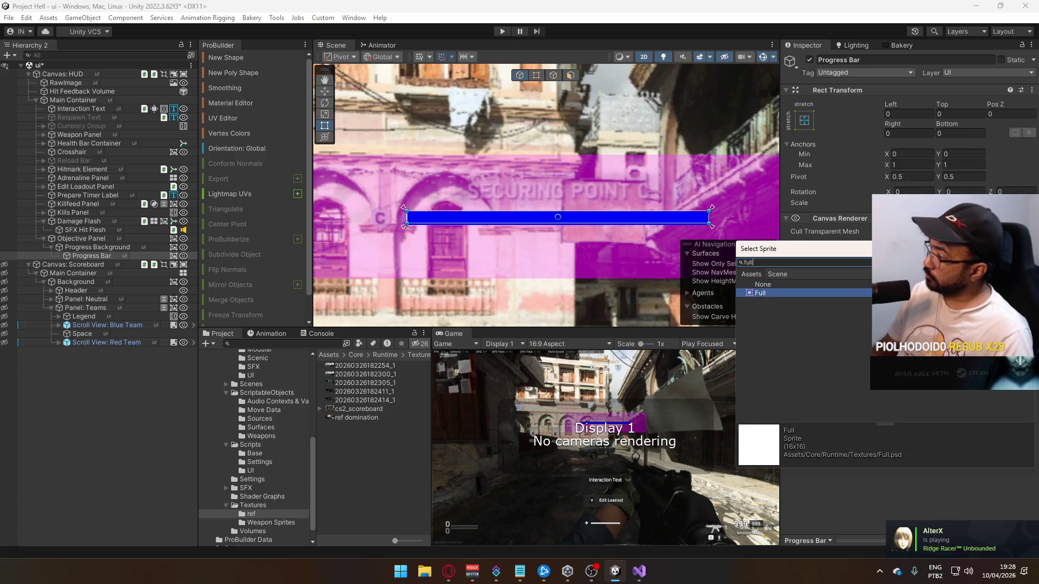
key(Return)
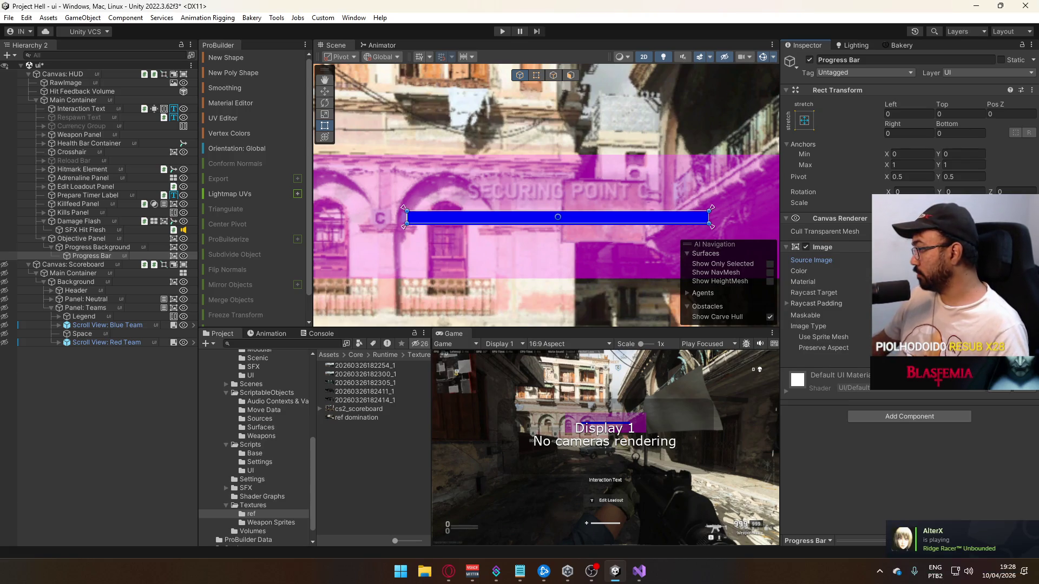
click(952, 356)
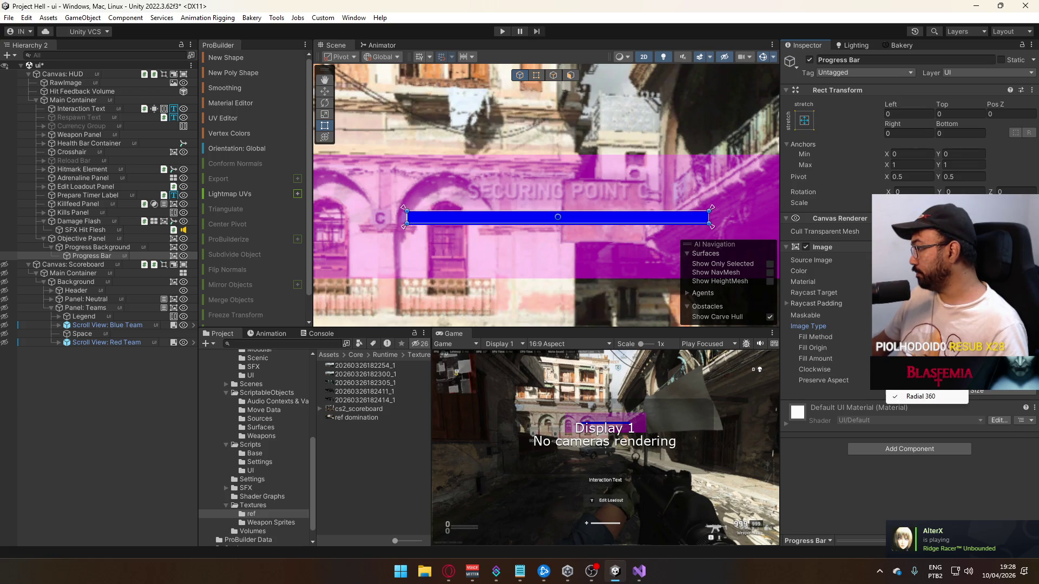
click(920, 353)
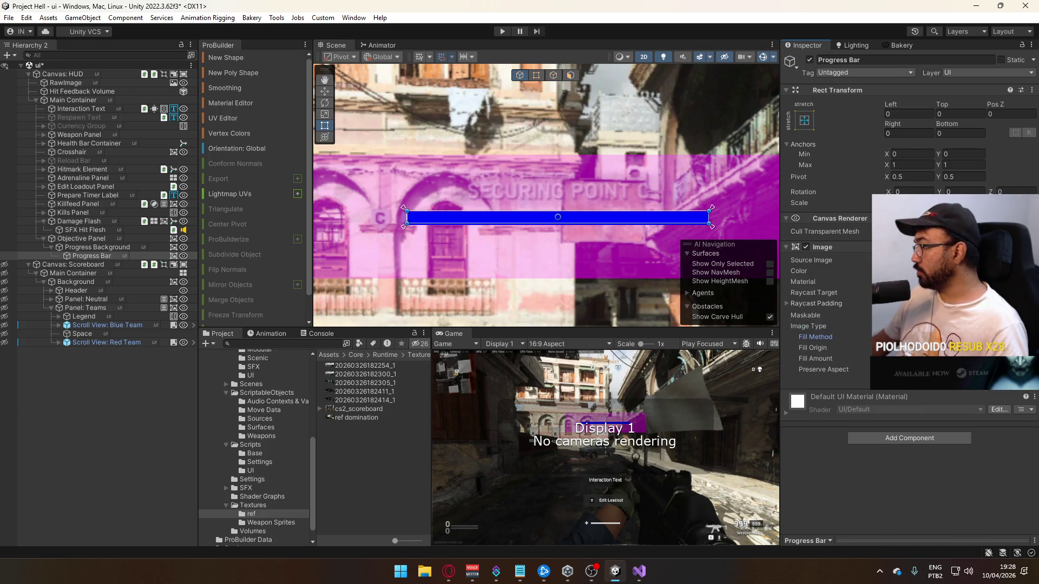
mouse_move(963, 358)
mouse_down()
mouse_move(895, 358)
mouse_move(963, 358)
mouse_up()
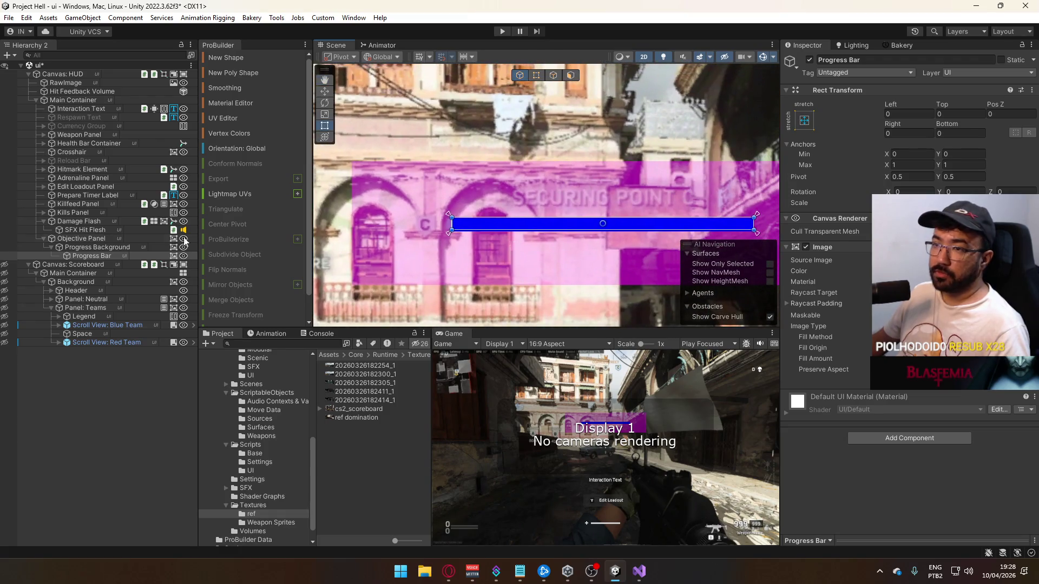
click(88, 246)
click(89, 240)
mouse_move(488, 195)
mouse_down()
mouse_move(518, 142)
mouse_move(566, 118)
mouse_move(391, 189)
mouse_move(466, 168)
mouse_move(456, 193)
mouse_move(493, 187)
mouse_move(460, 196)
mouse_move(444, 228)
mouse_move(481, 170)
mouse_move(560, 136)
mouse_move(536, 171)
mouse_move(499, 190)
mouse_up()
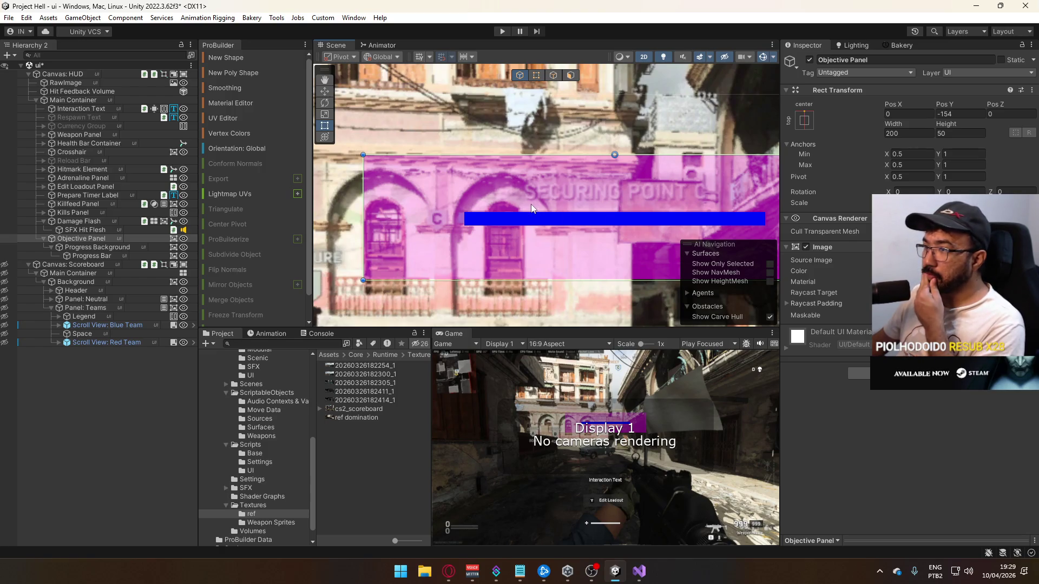
scroll(531, 208, down, 6)
scroll(534, 234, up, 5)
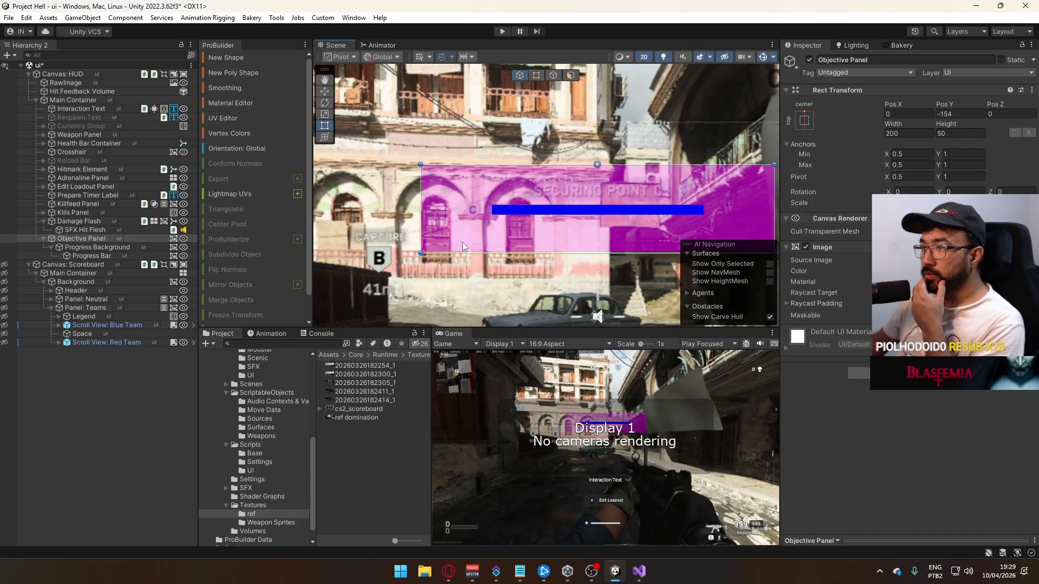
Add a Text (TMP) label under the Objective Panel using the Oxanium-Regular font
right_click(97, 240)
mouse_move(121, 360)
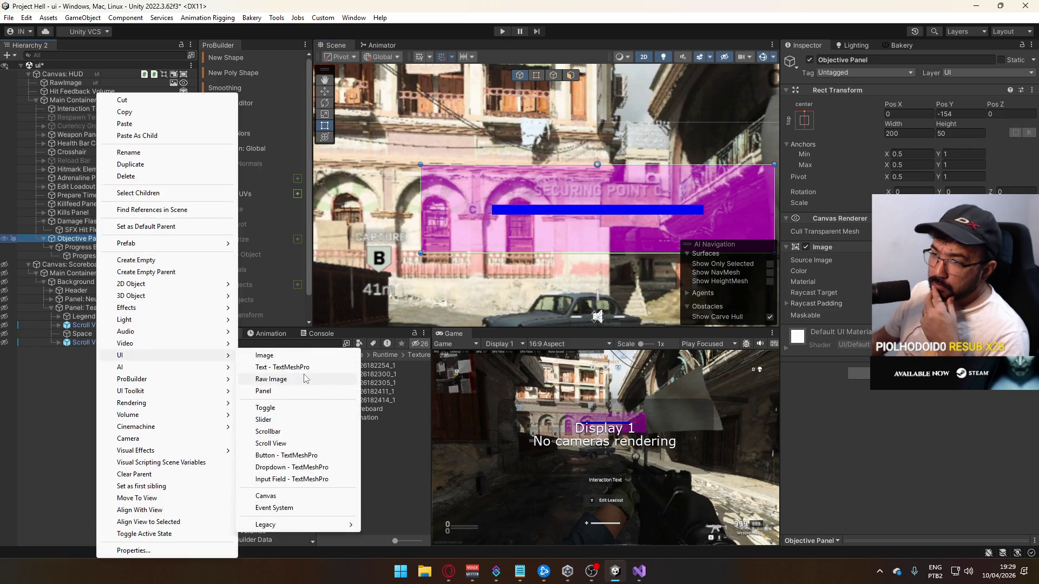
click(271, 367)
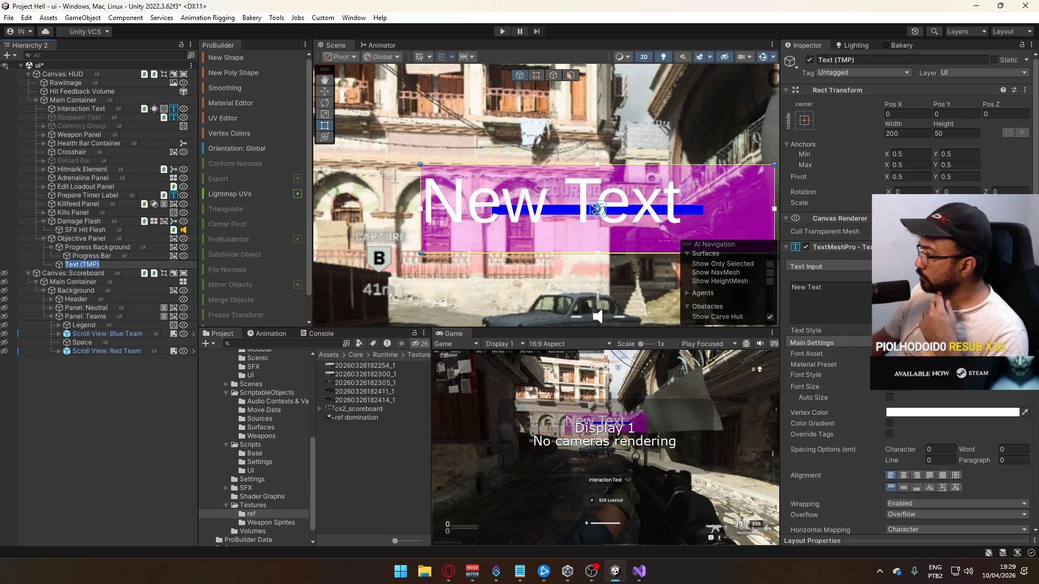
click(1025, 354)
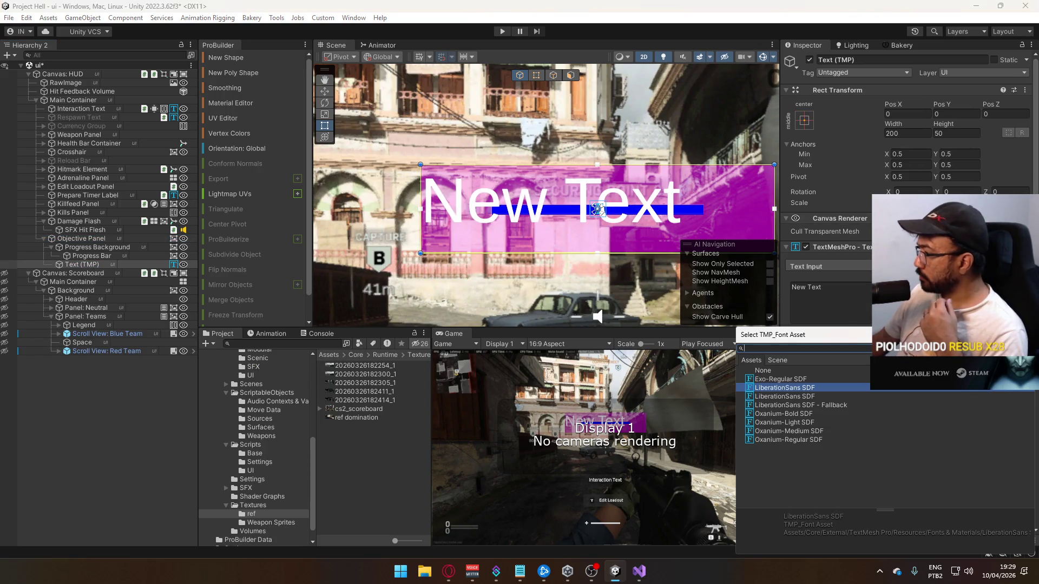
click(793, 430)
double_click(794, 439)
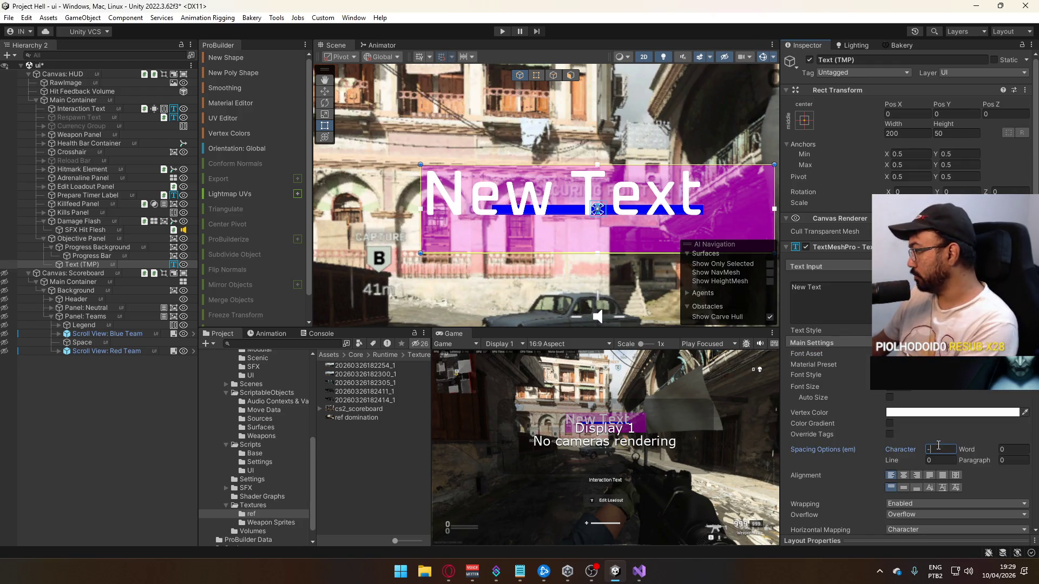
Centre the label text, make it upper-case and reduce its font size
text(4)
scroll(954, 428, down, 3)
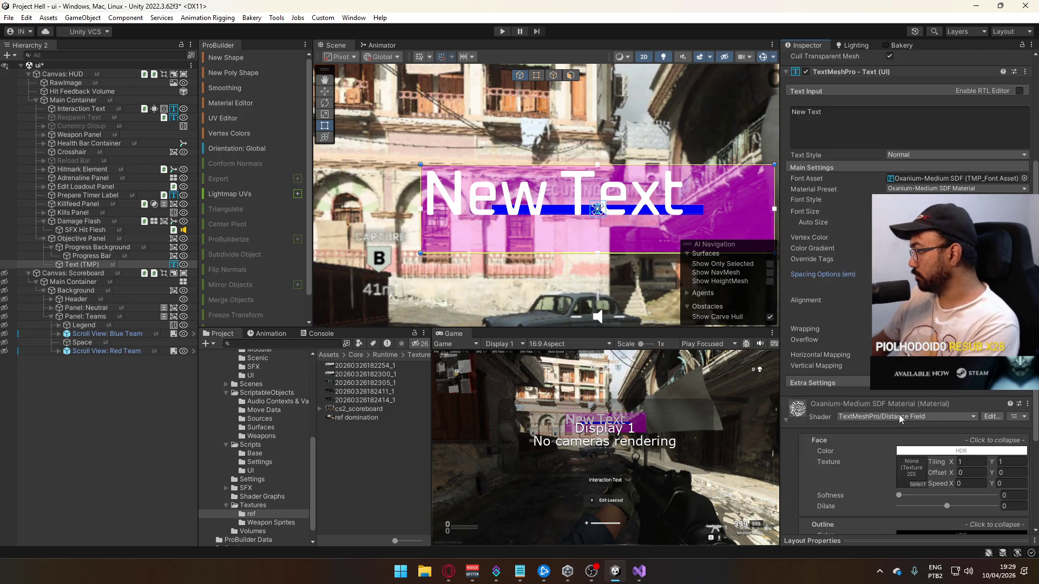
click(900, 391)
scroll(963, 411, down, 2)
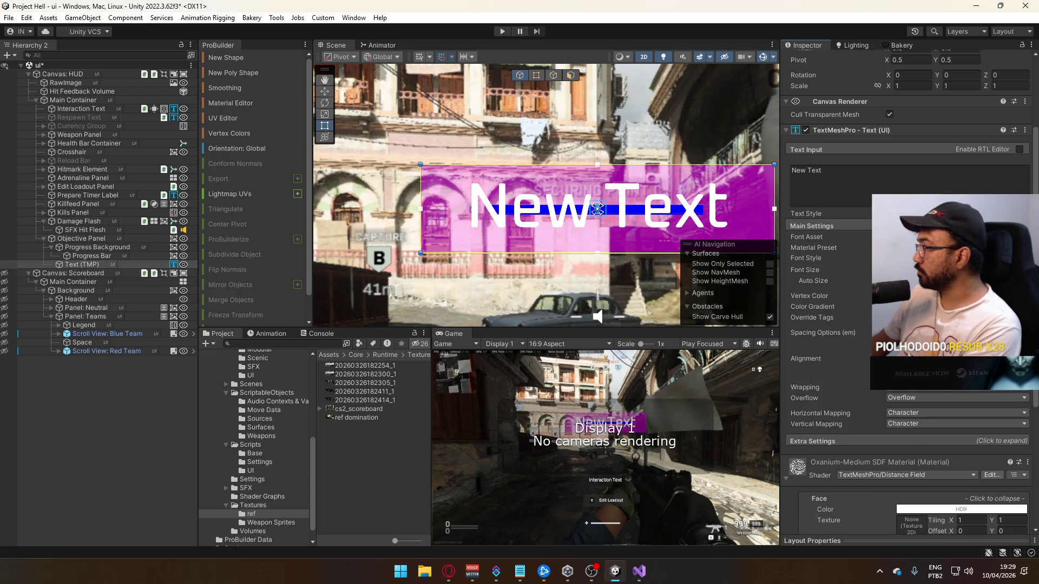
scroll(909, 293, up, 1)
mouse_move(598, 208)
mouse_down()
mouse_move(541, 233)
mouse_move(554, 252)
mouse_up()
drag(823, 299, 796, 299)
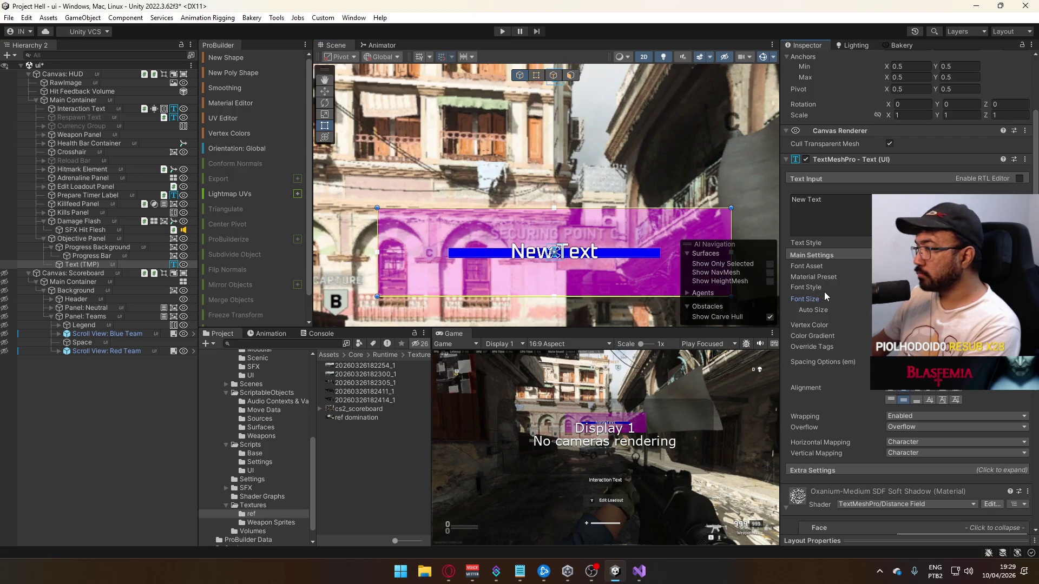
scroll(550, 248, up, 2)
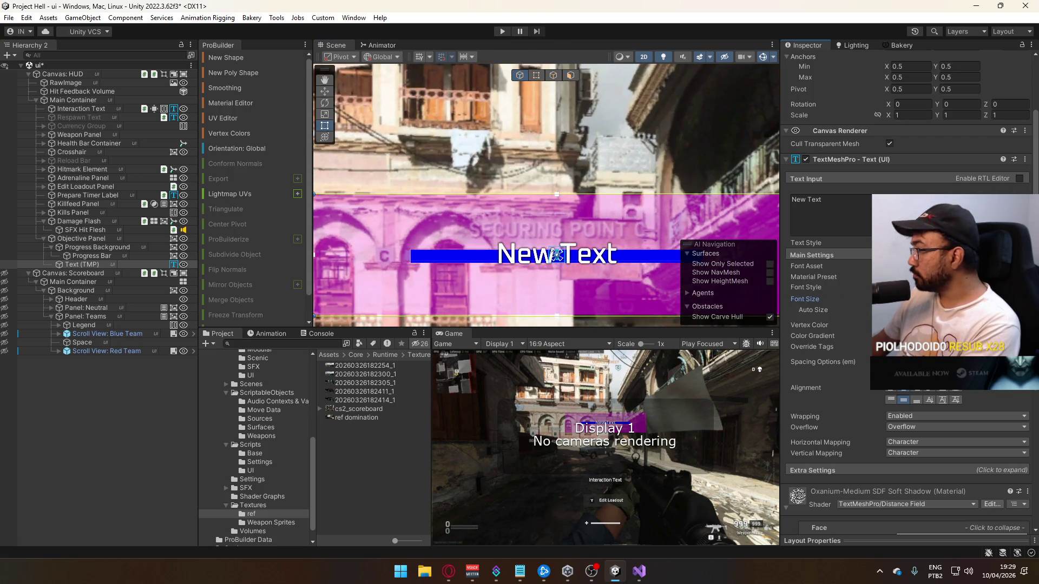
click(996, 287)
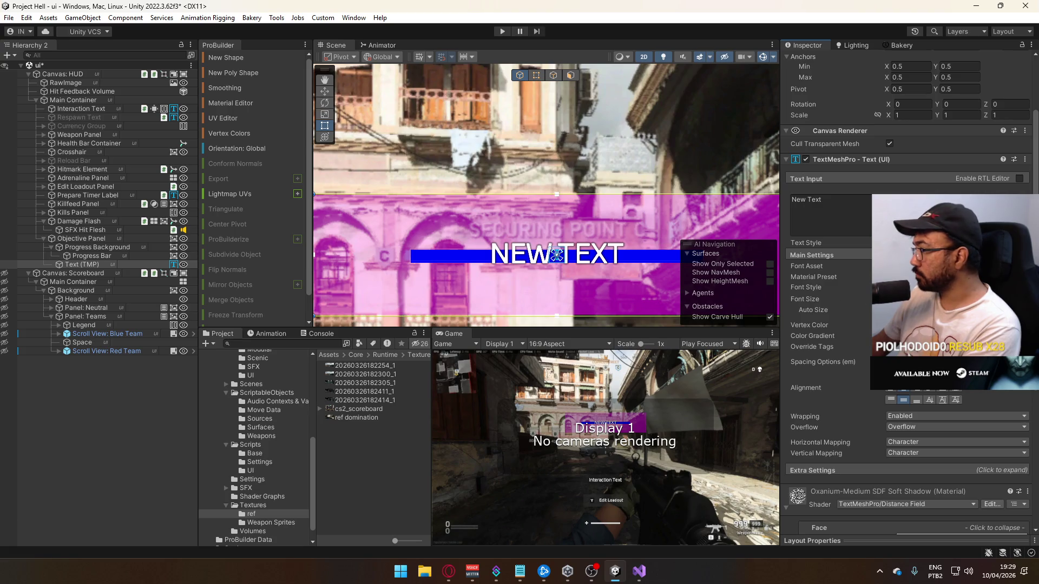
click(920, 299)
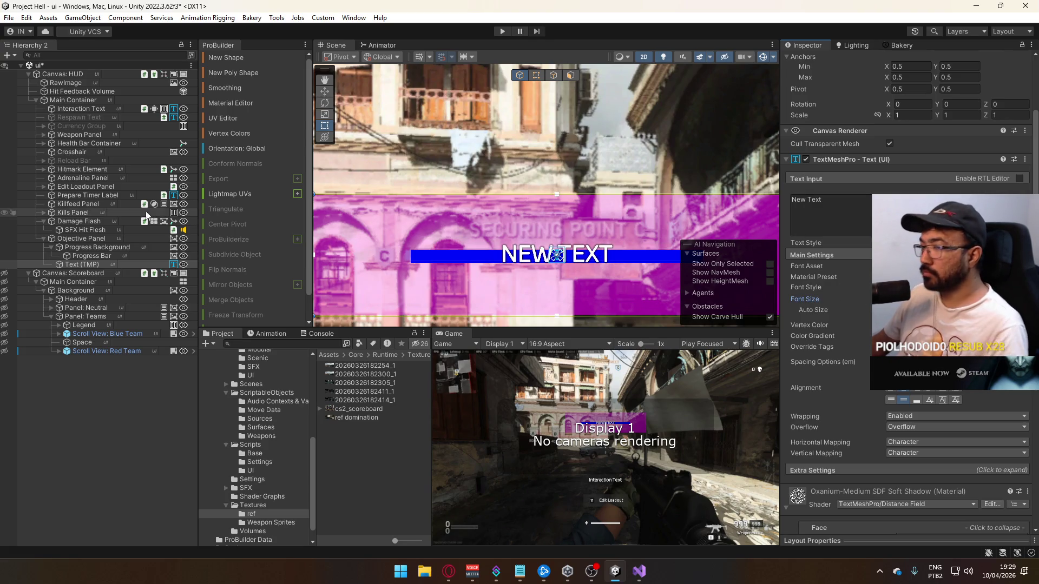
Move the label above Progress Background and size it 120 wide by 10 high
mouse_move(88, 266)
mouse_down()
mouse_move(91, 248)
mouse_move(118, 241)
mouse_up()
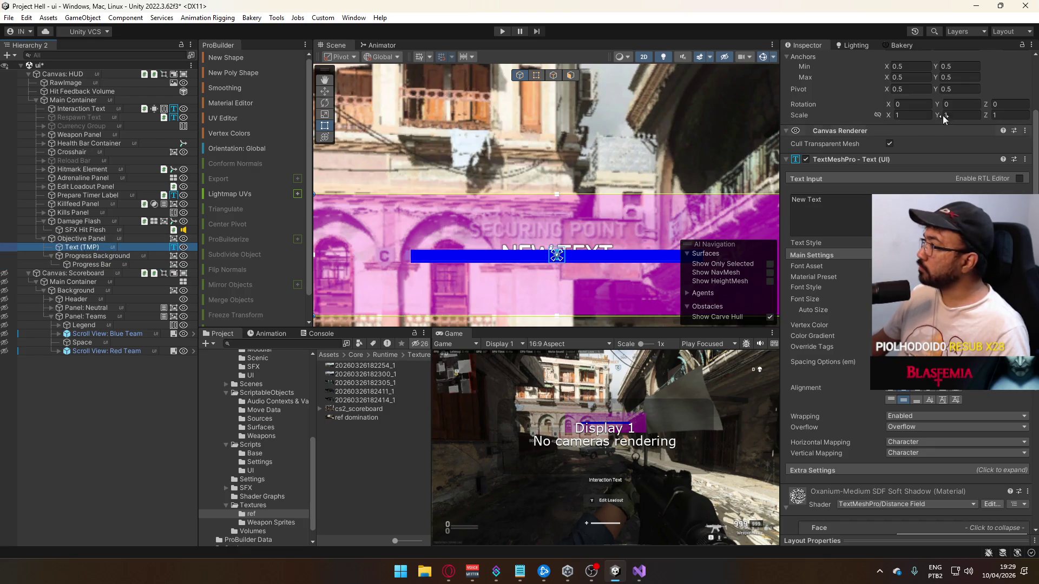
scroll(971, 127, up, 3)
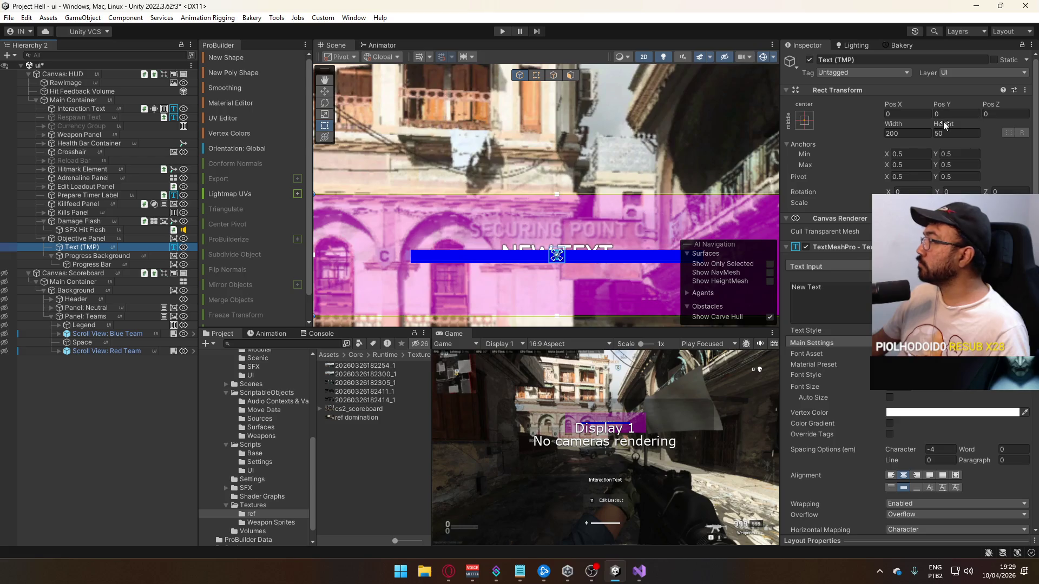
mouse_move(943, 123)
mouse_down()
mouse_move(901, 128)
mouse_move(958, 100)
mouse_move(973, 101)
mouse_move(975, 131)
mouse_move(946, 107)
mouse_move(973, 101)
mouse_up()
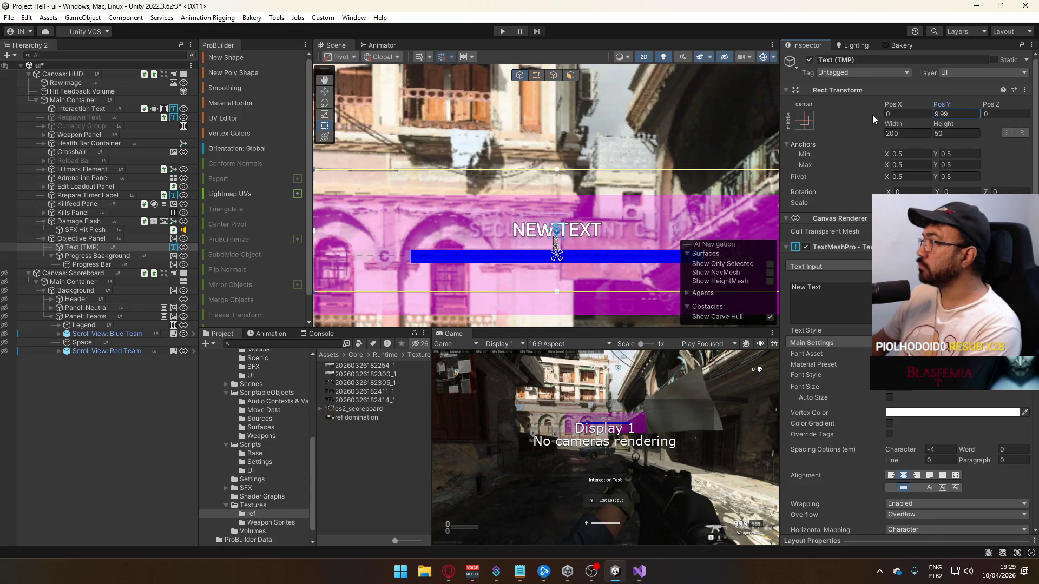
drag(894, 124, 887, 123)
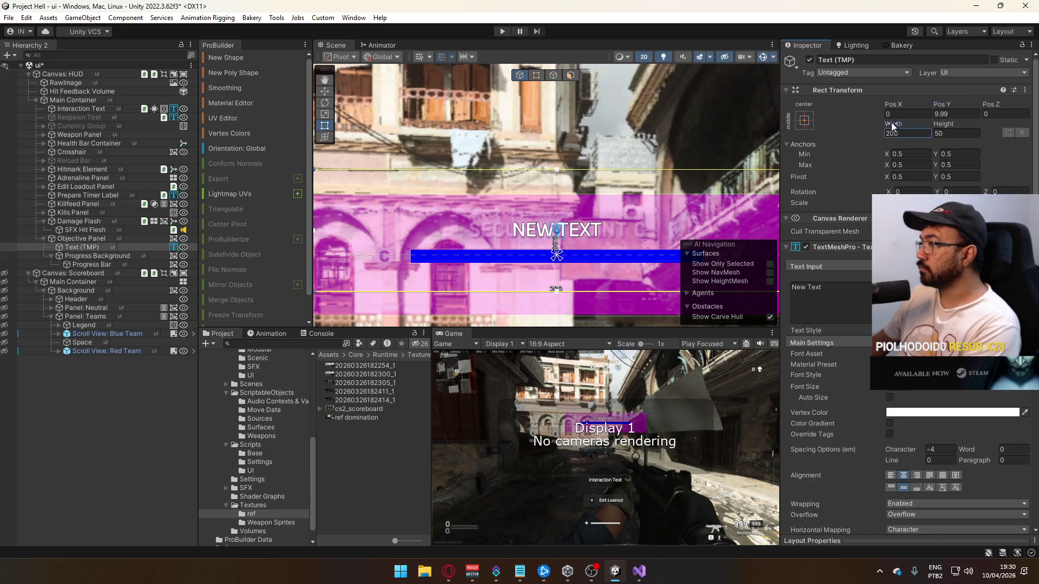
click(956, 133)
text(20)
key(BackSpace)
key(BackSpace)
text(10)
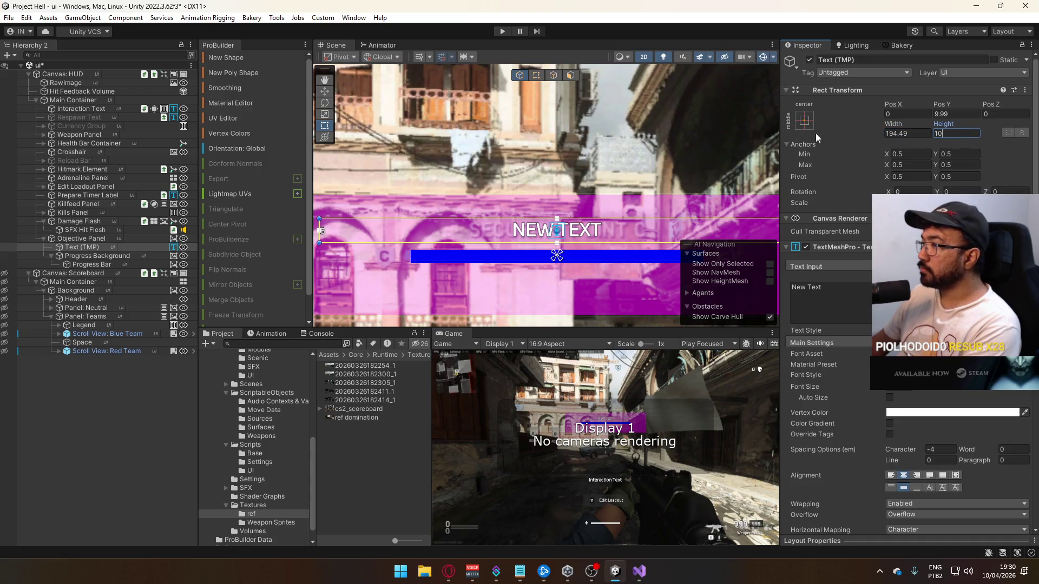
drag(893, 125, 798, 128)
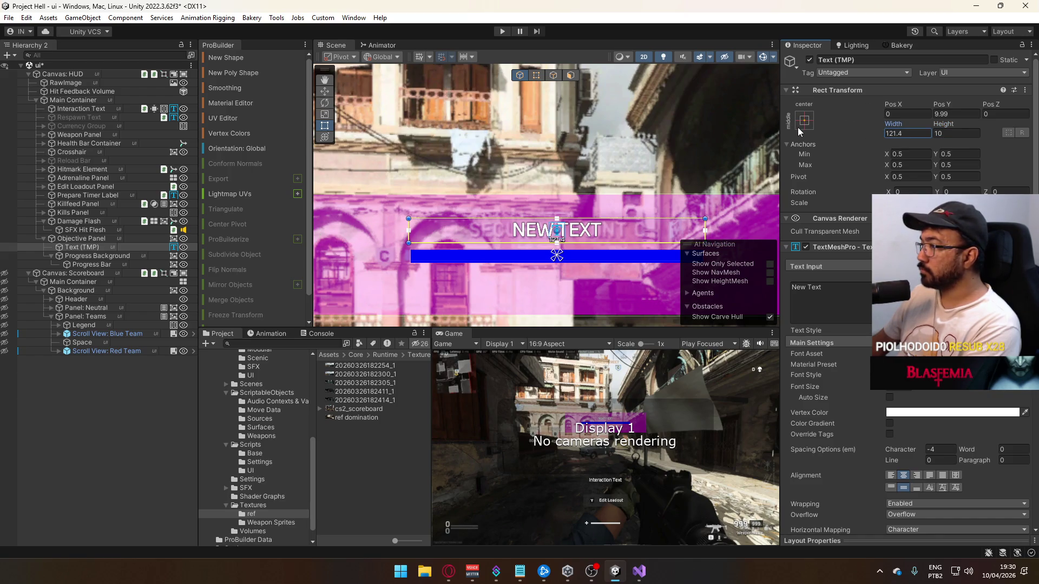
click(890, 132)
click(892, 132)
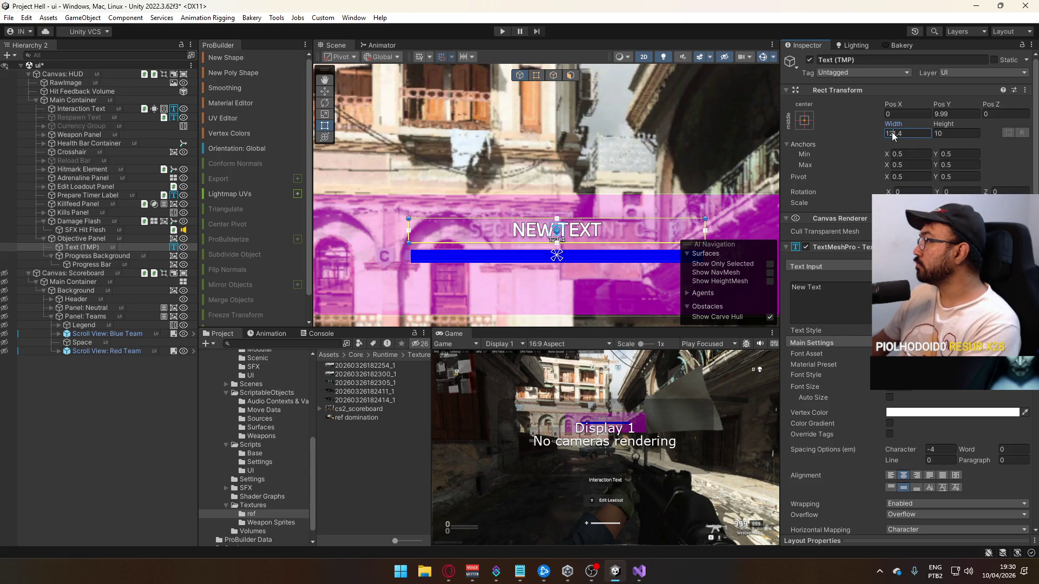
text(120)
Change the label text to 'SECURING POINT X' and select the Objective Panel
scroll(521, 237, down, 3)
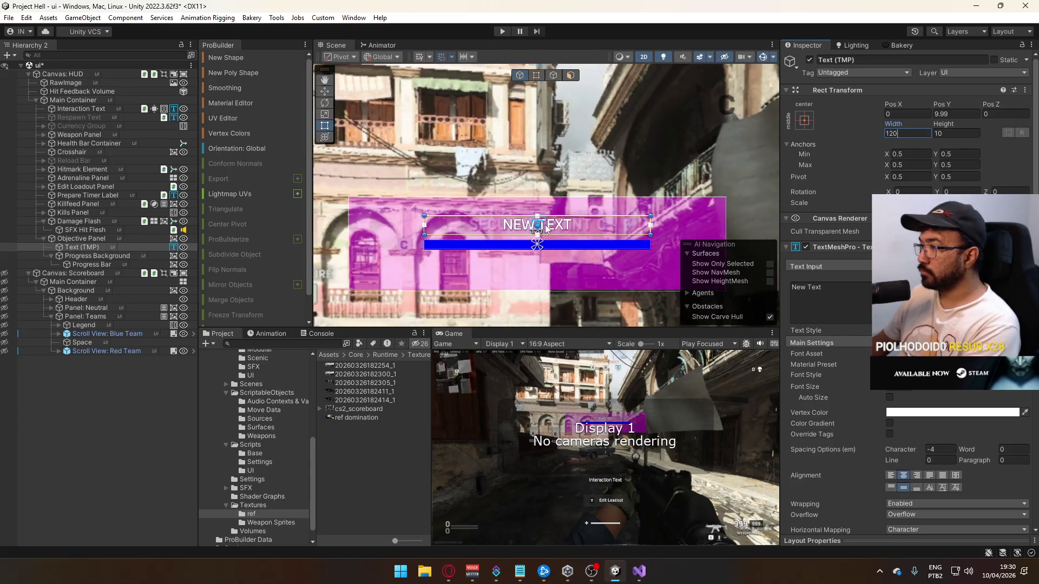
click(812, 303)
key(ctrl+a)
text(S)
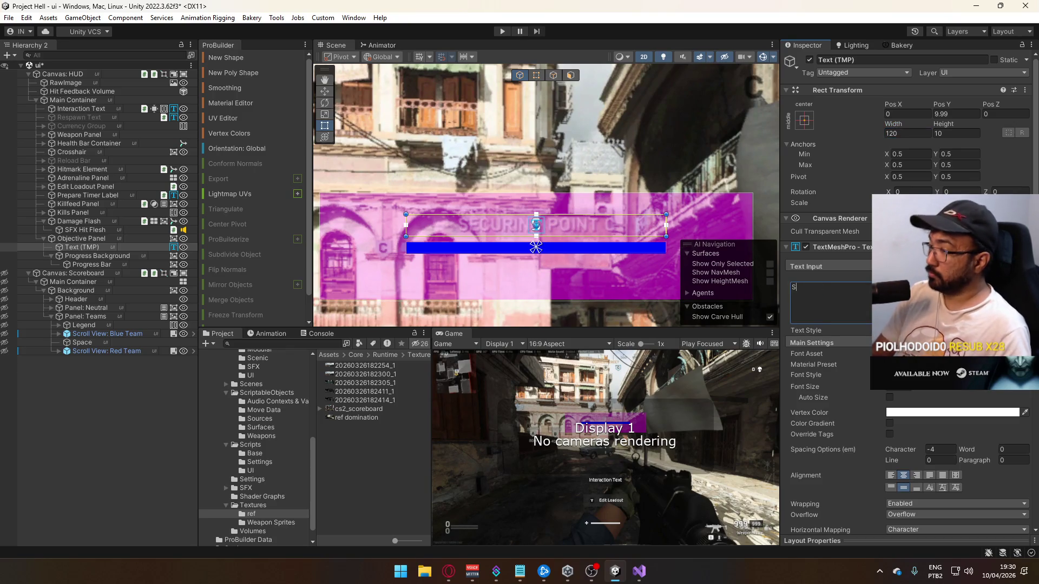
text(ECURING POINT X)
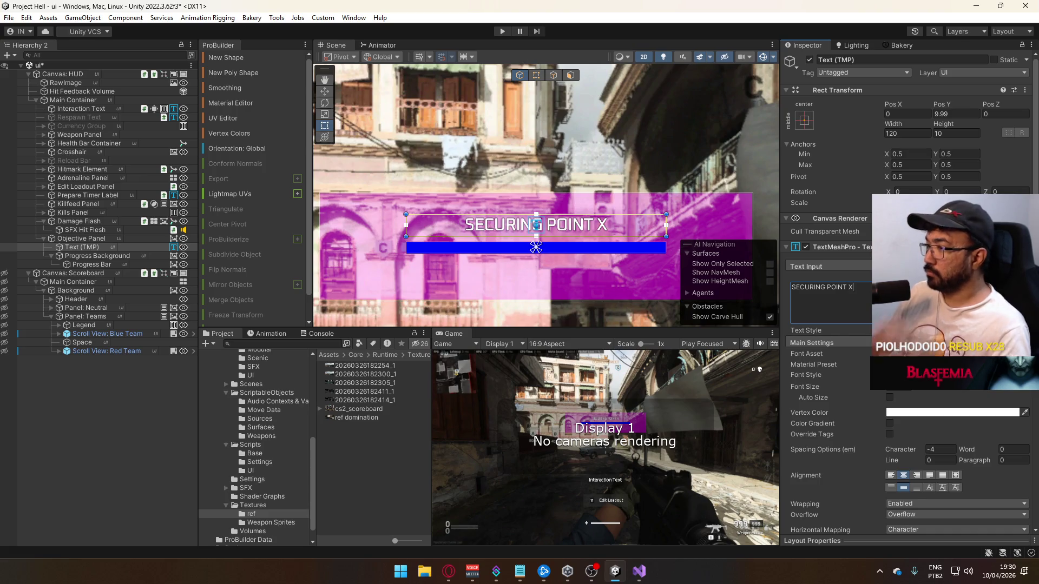
scroll(519, 233, down, 5)
scroll(471, 230, up, 5)
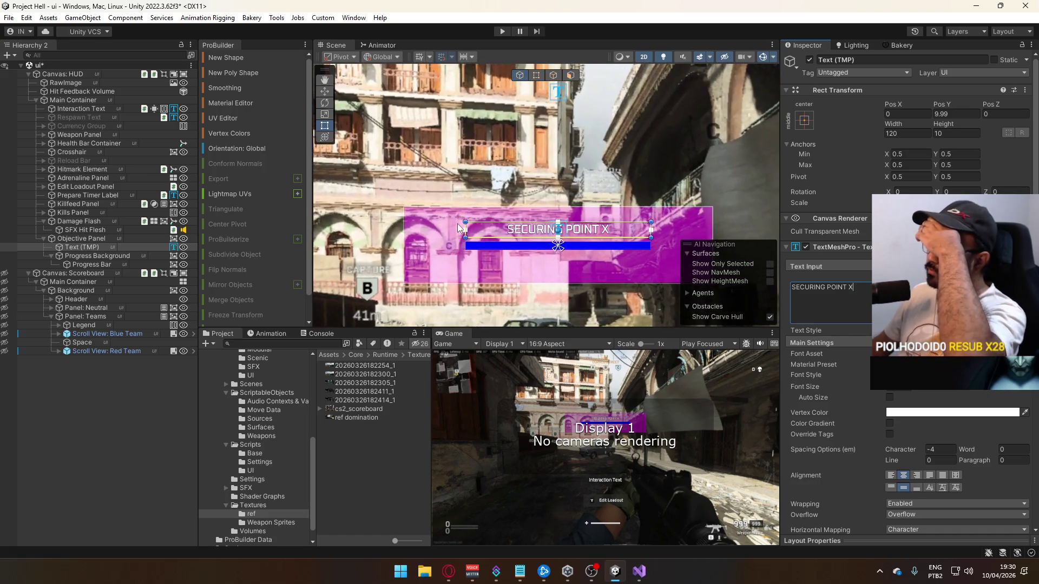
scroll(465, 225, up, 1)
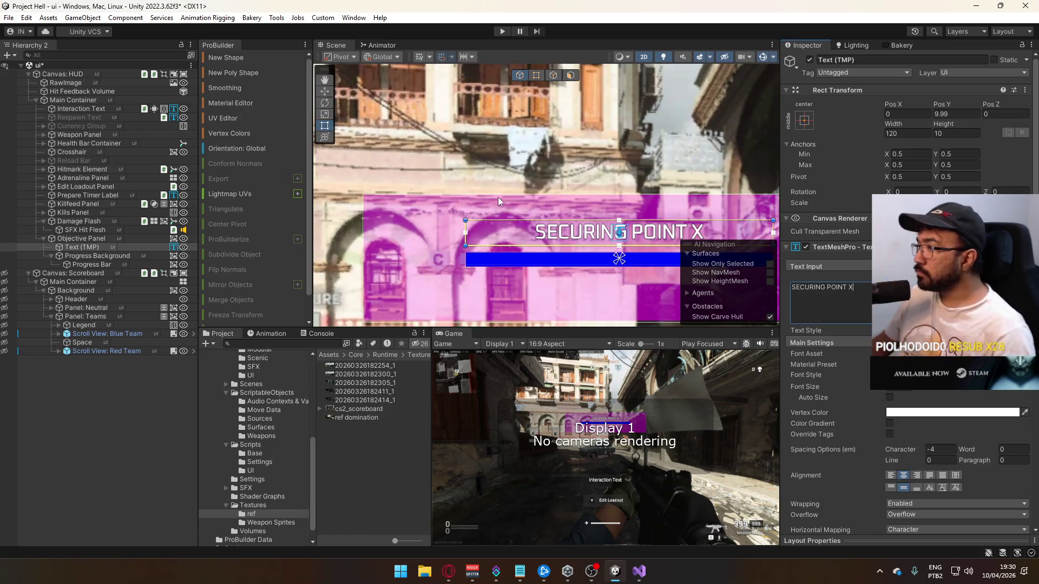
scroll(575, 203, down, 6)
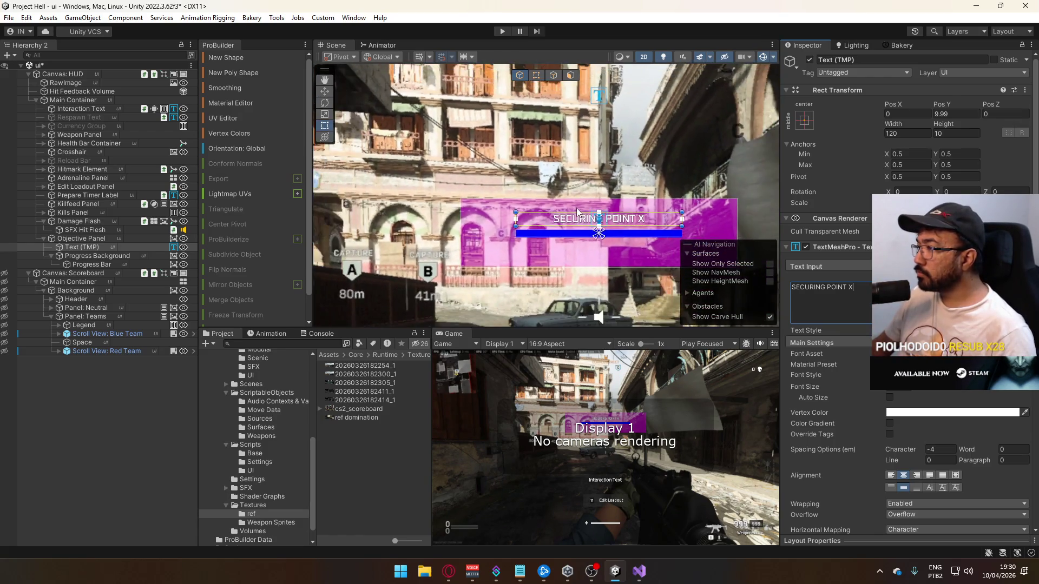
click(81, 239)
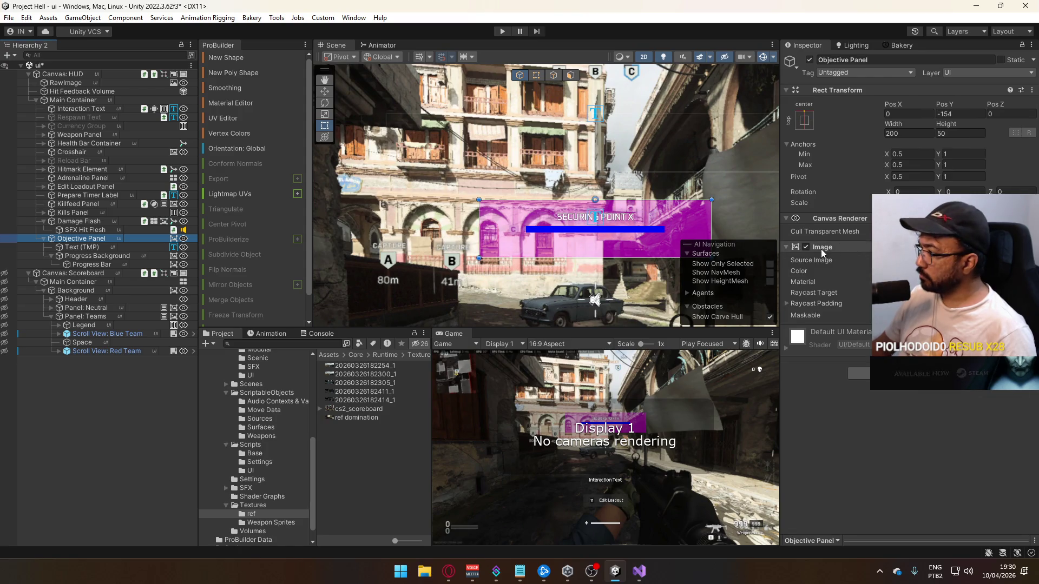
Hide the Objective Panel's magenta background and set the bar's fill to about half
click(806, 247)
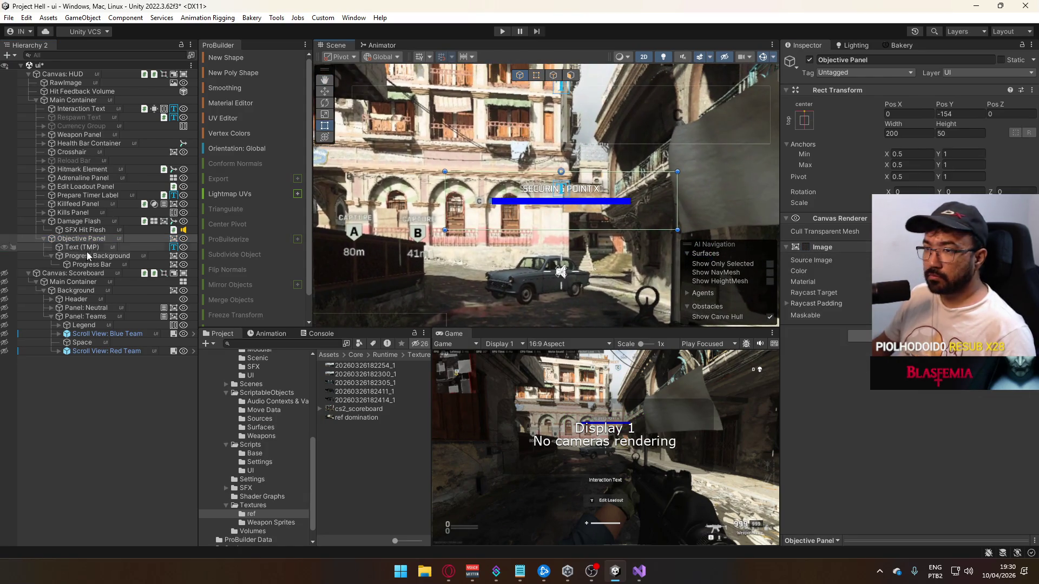
click(561, 200)
click(920, 271)
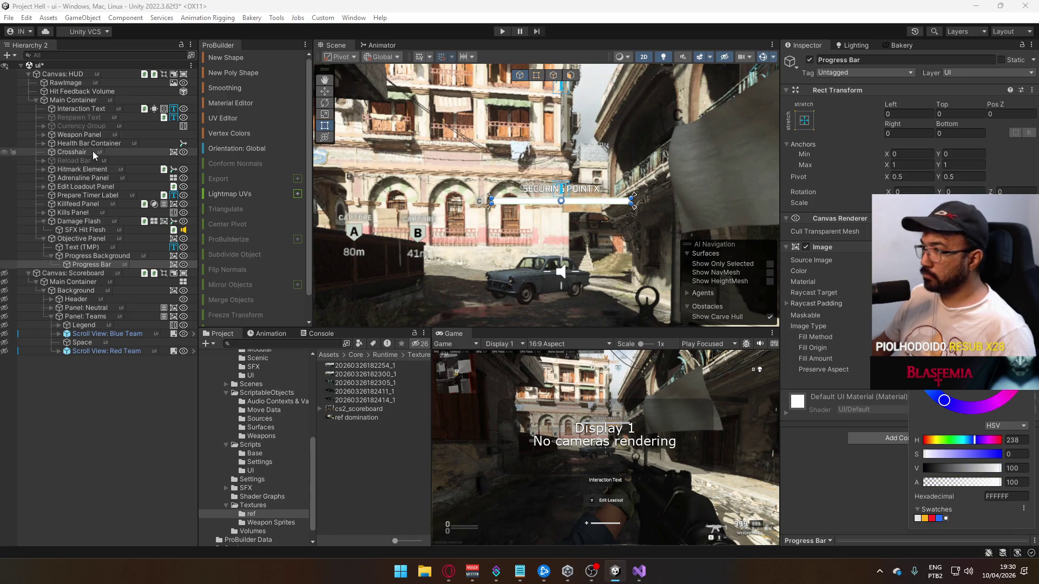
click(82, 257)
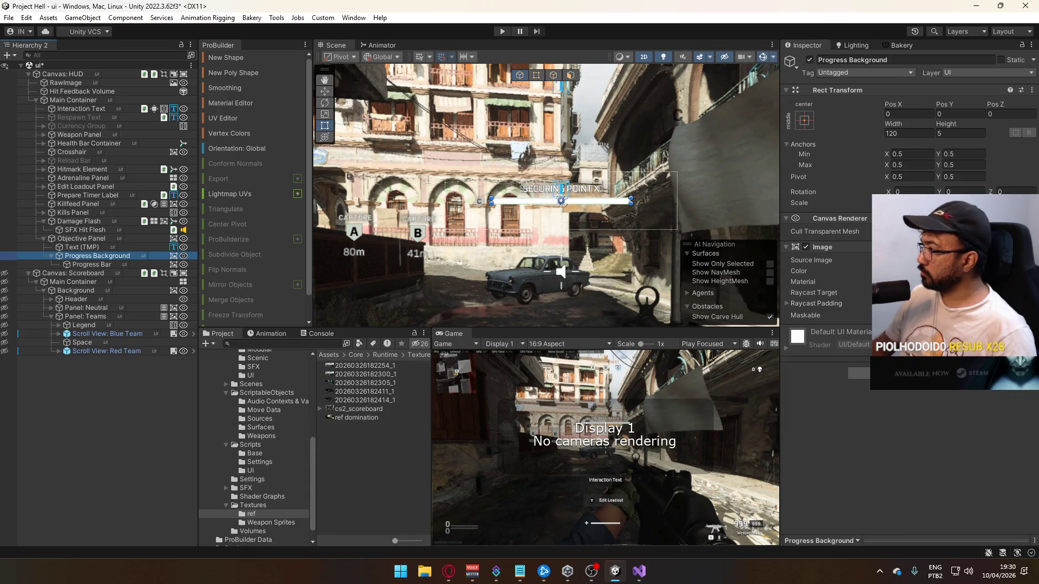
click(947, 271)
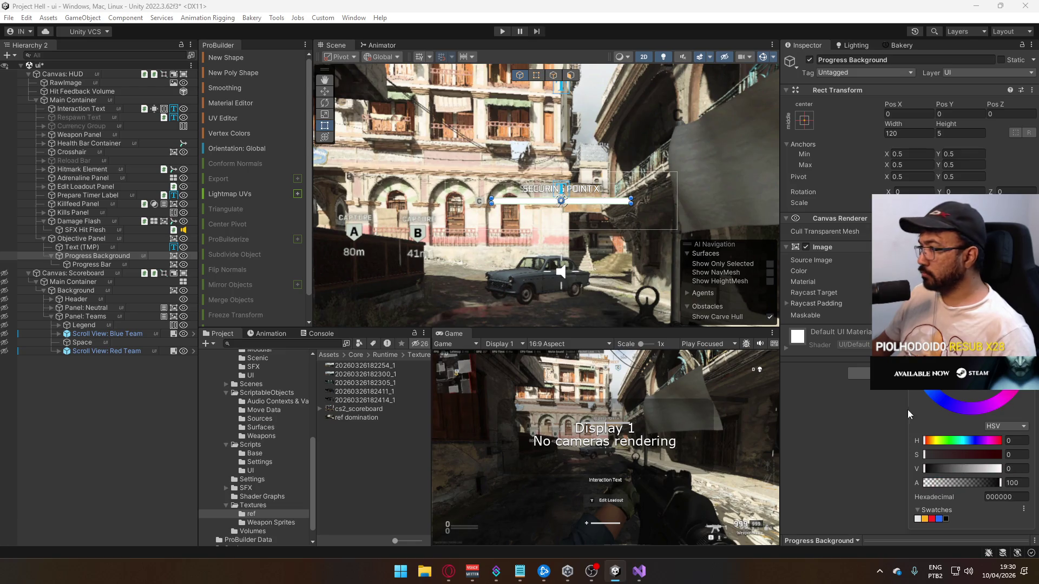
click(88, 265)
drag(1001, 359, 943, 359)
Make the Progress Background a semi-transparent dark grey
click(117, 258)
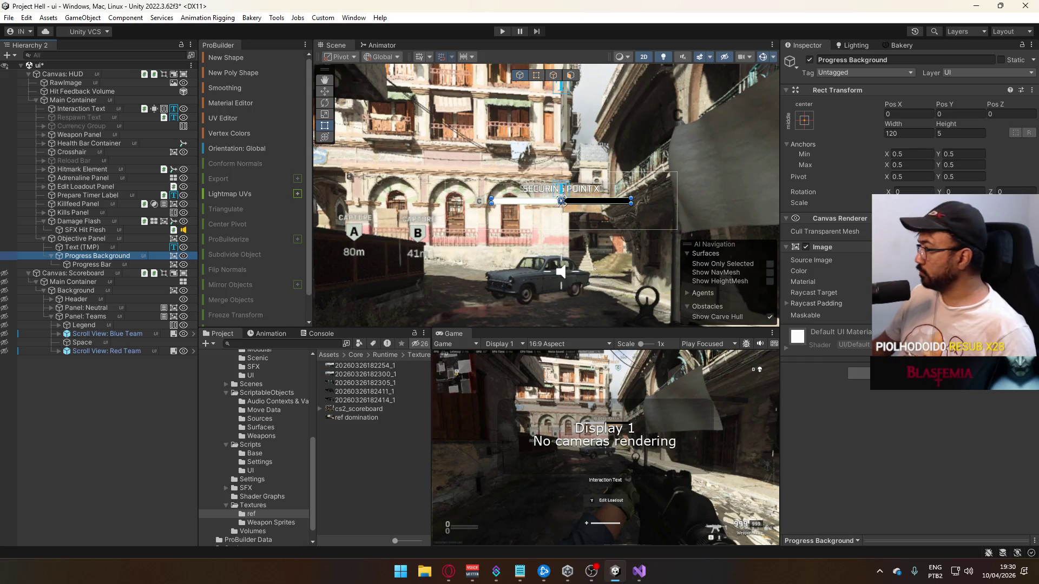
drag(1001, 483, 994, 485)
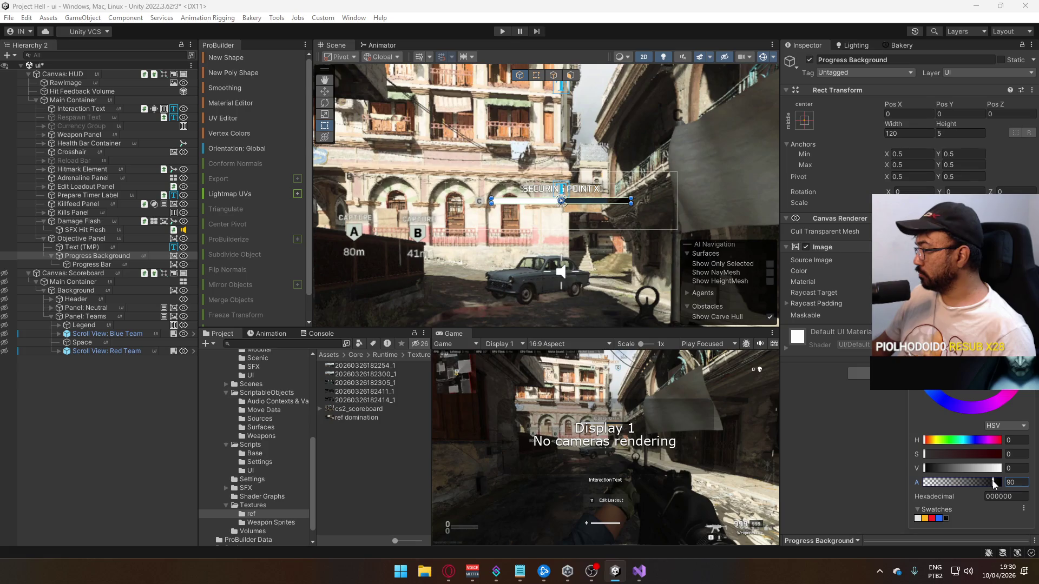
drag(930, 469, 985, 487)
scroll(529, 250, up, 5)
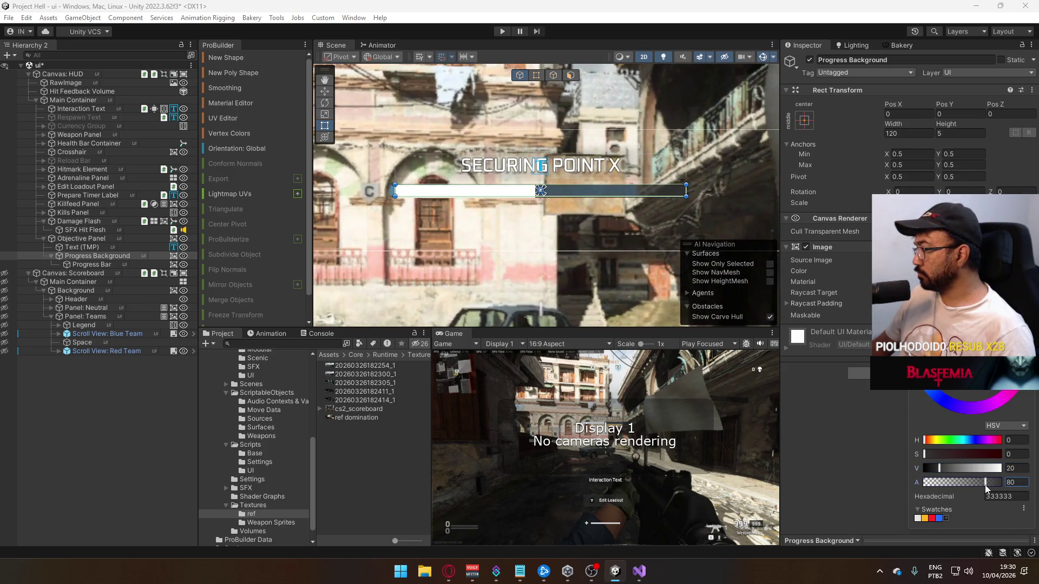
After trying red and blue, set the Progress Bar colour to light grey E6E6E6
click(89, 264)
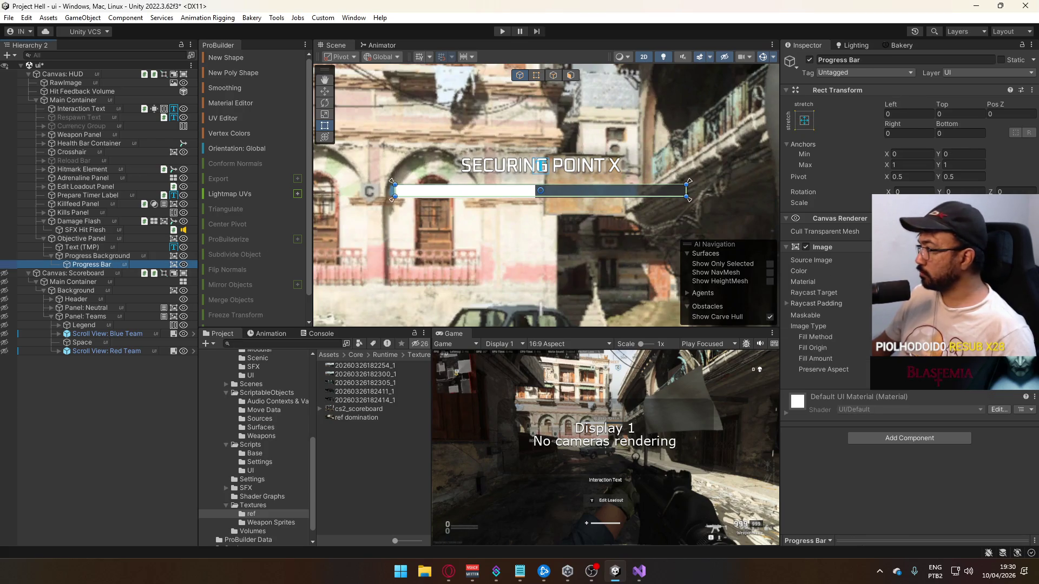
click(931, 270)
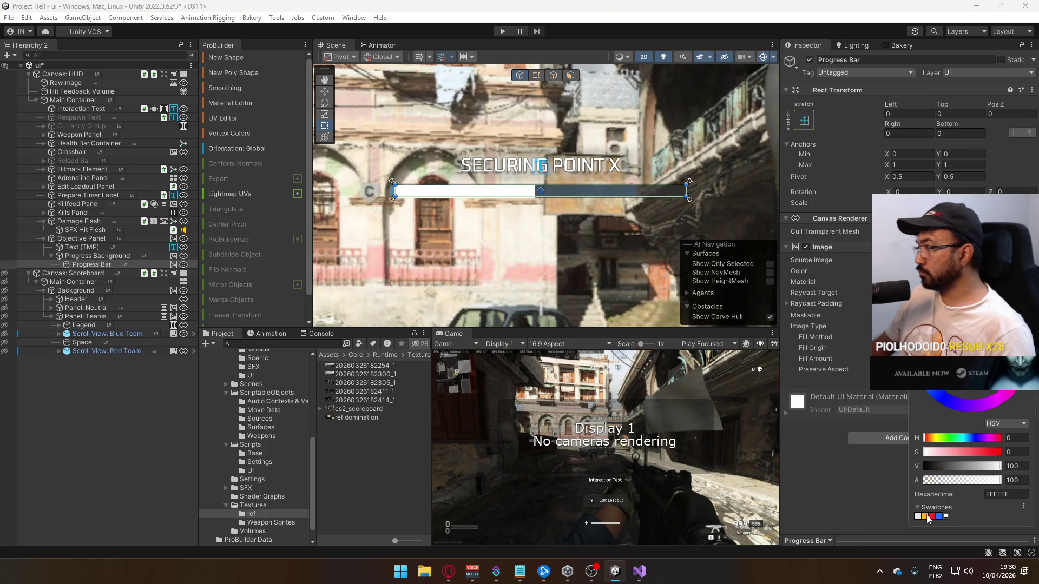
click(926, 517)
click(933, 517)
click(939, 516)
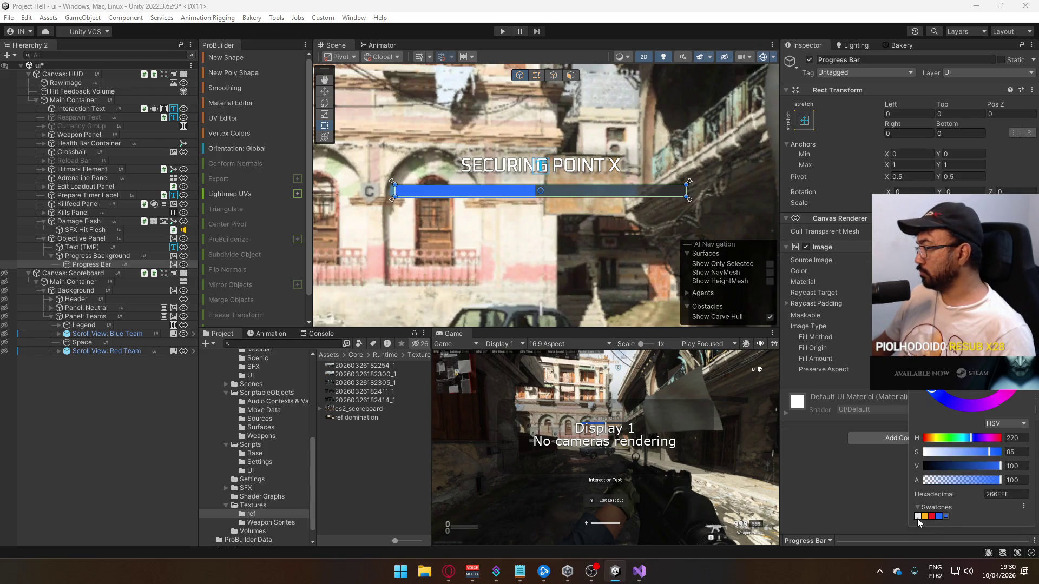
click(918, 517)
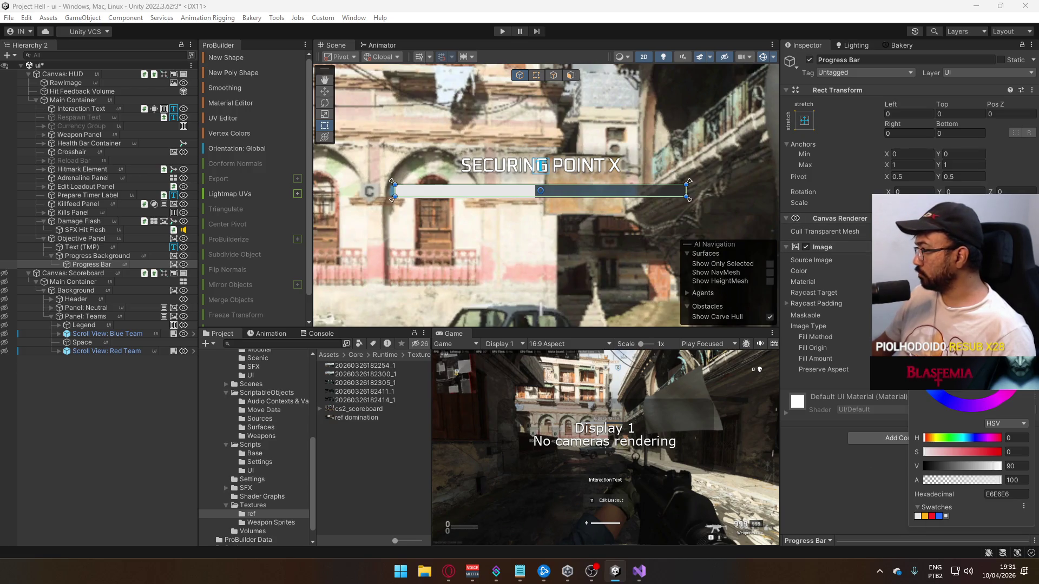
key(Escape)
click(930, 271)
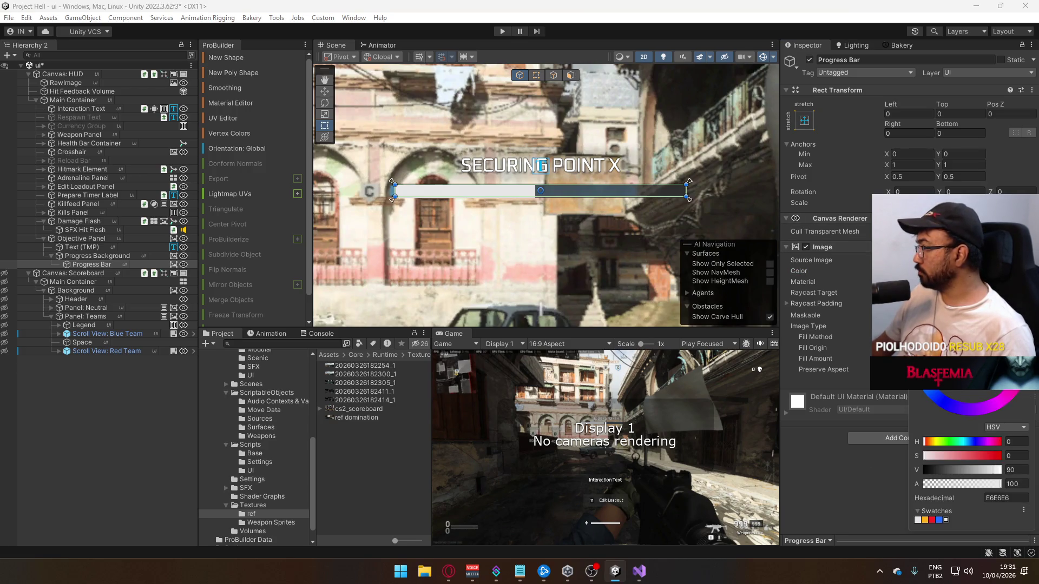
key(Escape)
Raise the Progress Bar's Fill Amount to 1 and select the Objective Panel
drag(946, 358, 1006, 358)
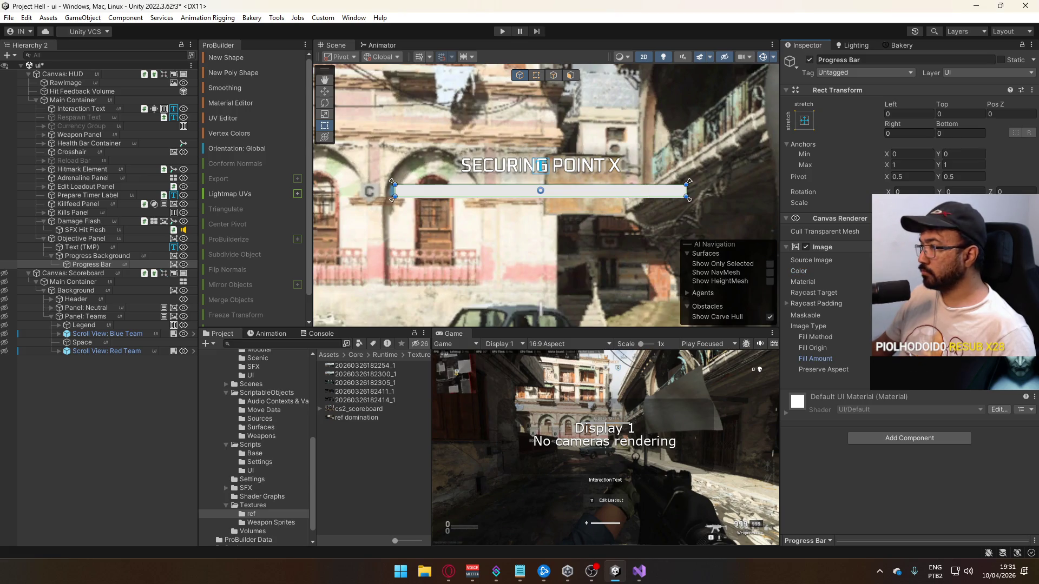
scroll(543, 253, down, 5)
drag(557, 265, 584, 267)
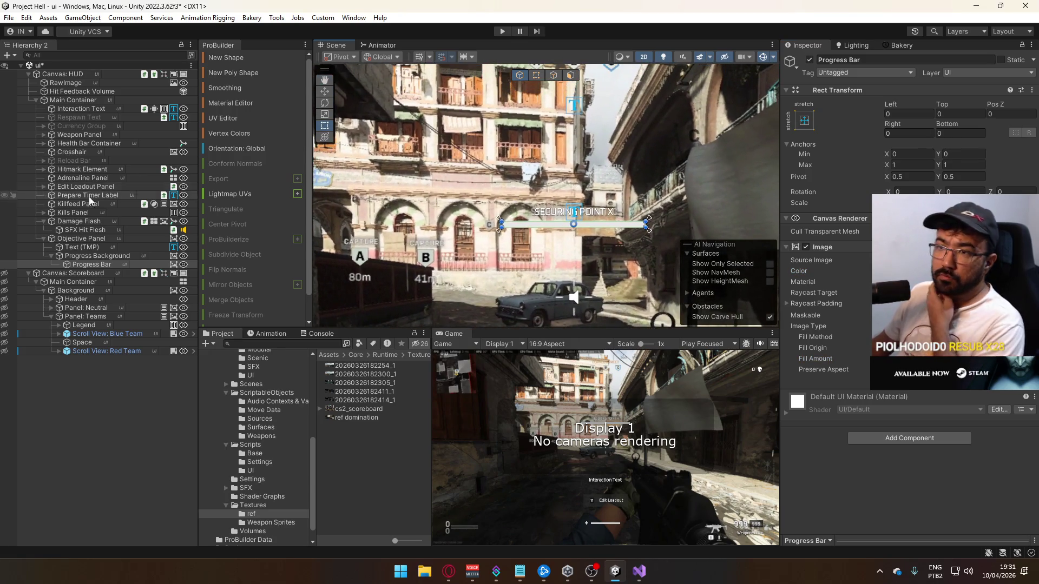
click(80, 239)
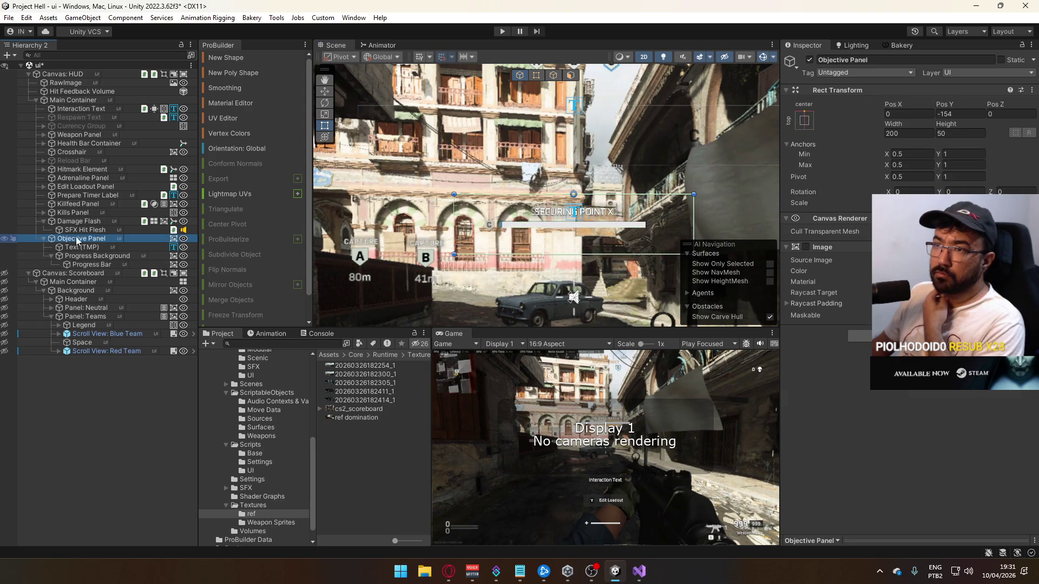
Add an Animator component to the Objective Panel via the 'anim' search
click(859, 336)
text(anim)
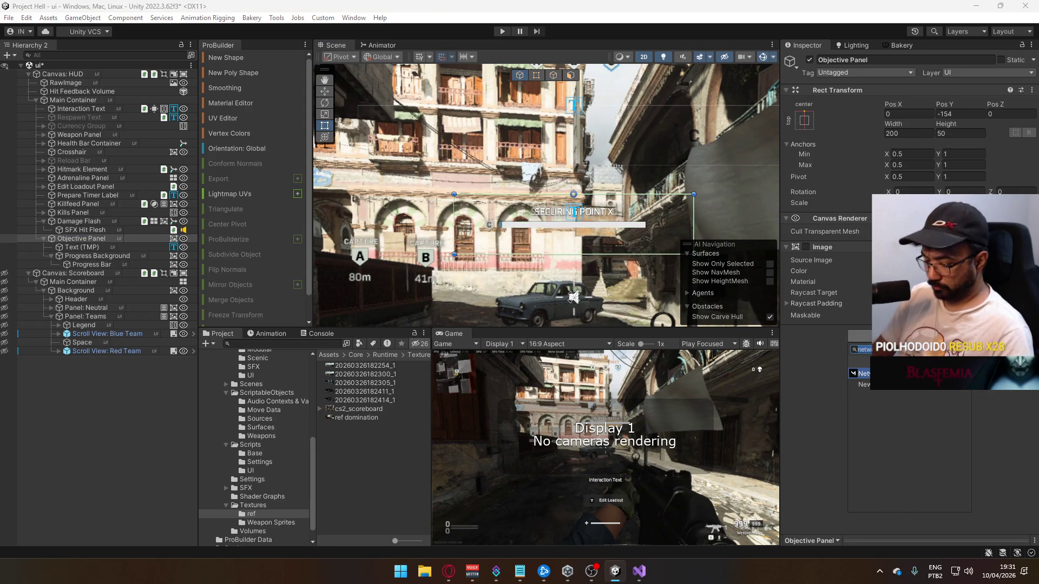
key(Return)
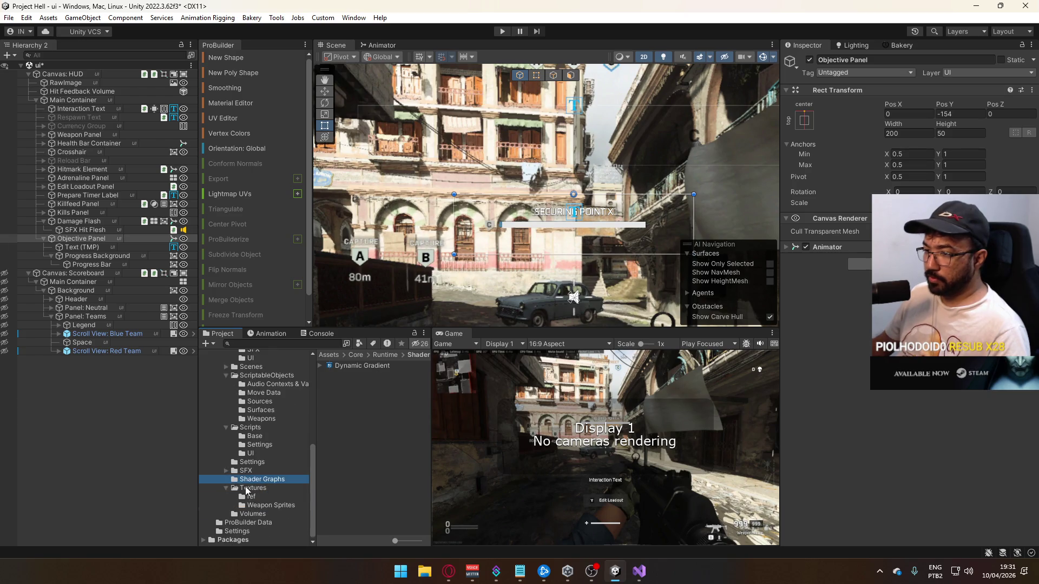
scroll(252, 490, up, 3)
Delete the RawImage background reference from the HUD canvas
click(250, 492)
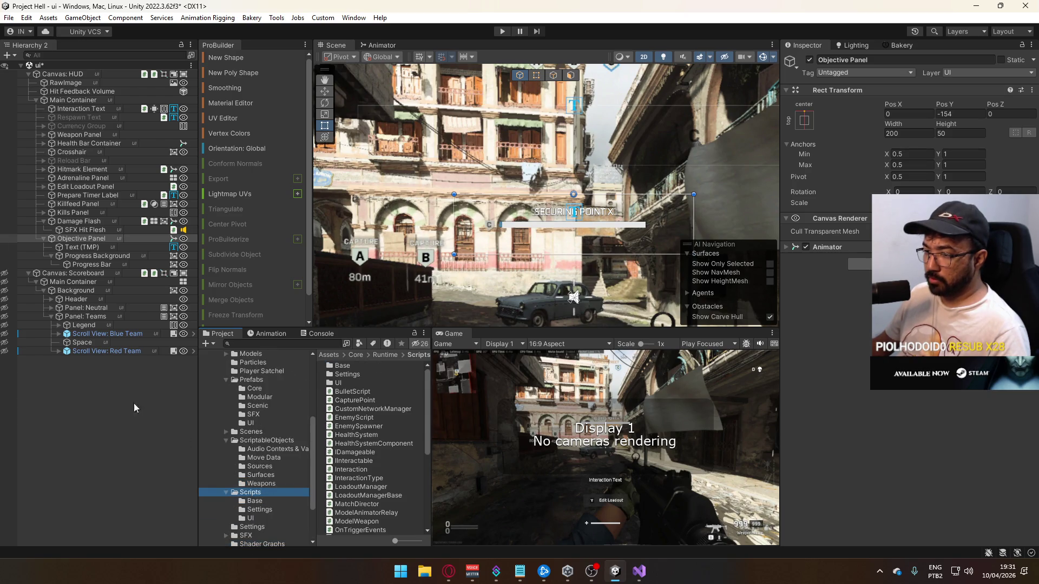
click(104, 85)
scroll(354, 268, down, 5)
mouse_move(354, 267)
mouse_down()
mouse_move(545, 306)
mouse_move(557, 210)
mouse_up()
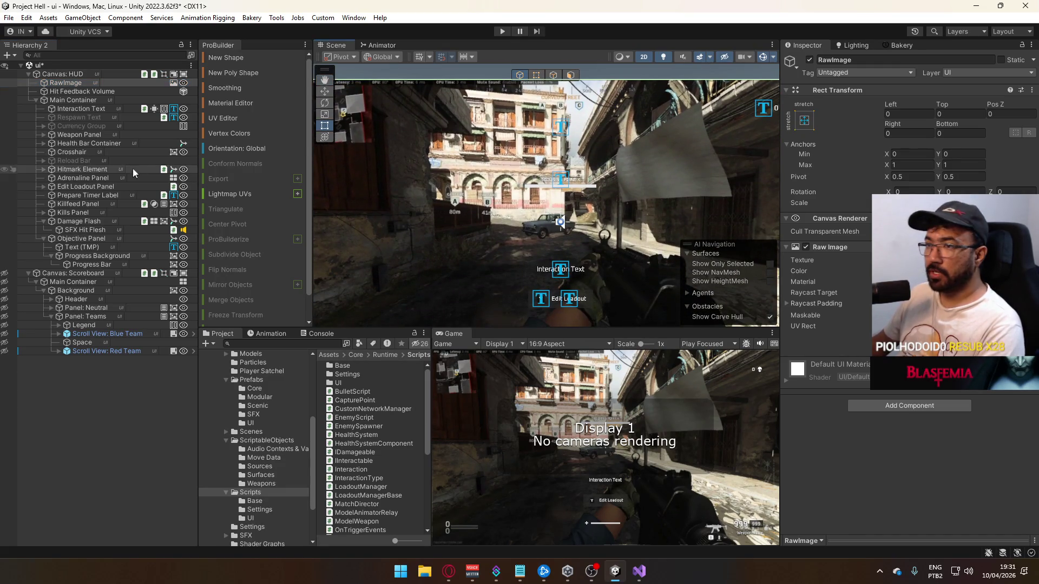
key(Delete)
Try renaming the label text to 'Objective Label', then revert it to SECURING POINT X
click(89, 265)
click(98, 255)
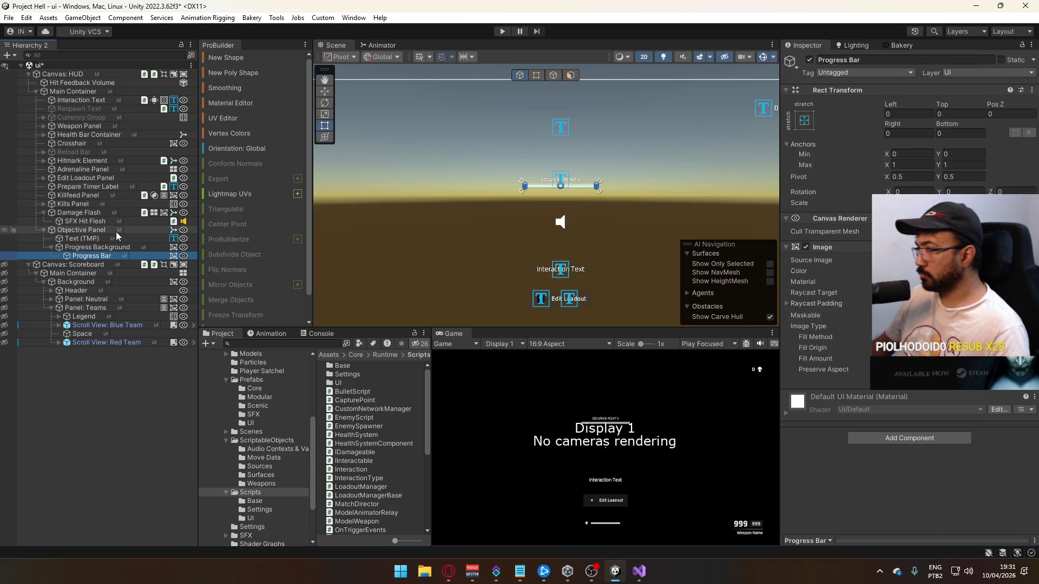
click(86, 239)
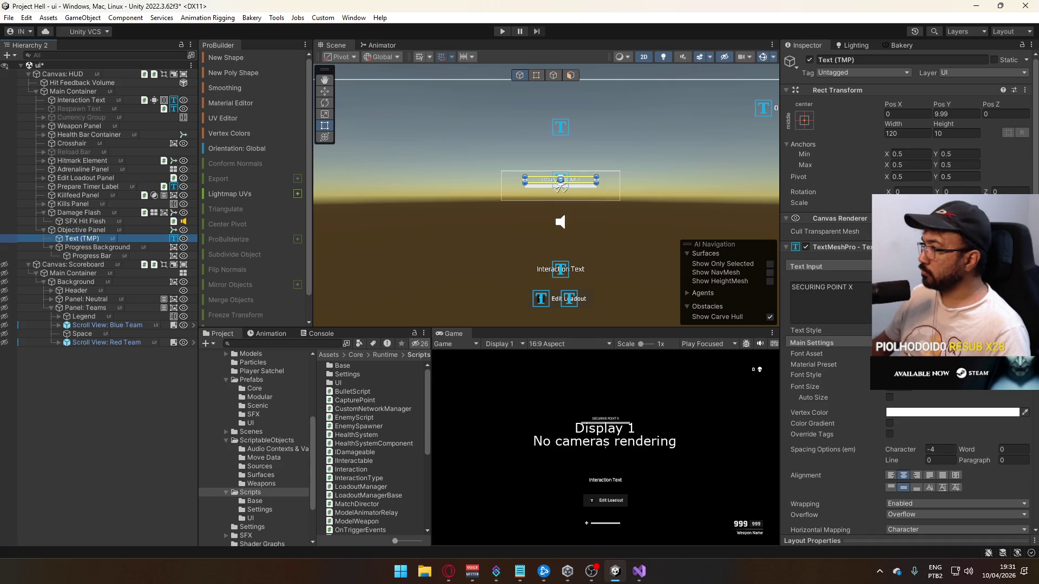
click(822, 297)
text(Obje)
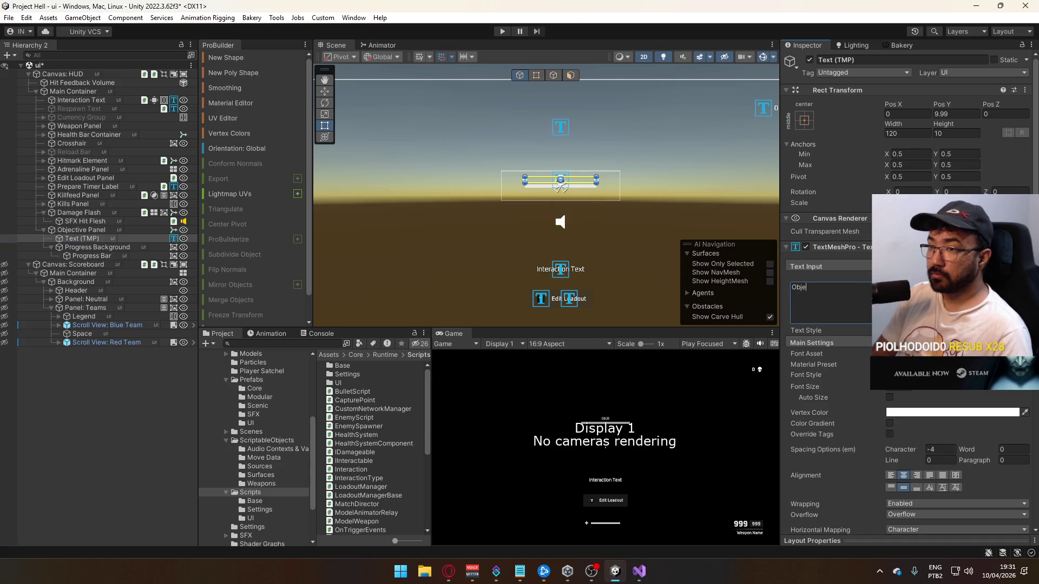
text(cti)
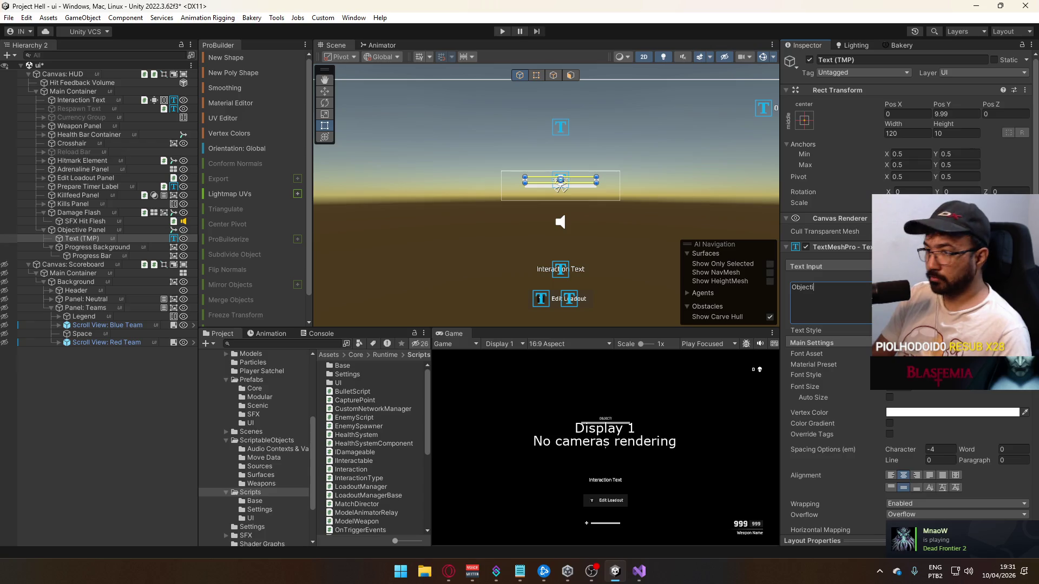
text(ve Label)
key(Return)
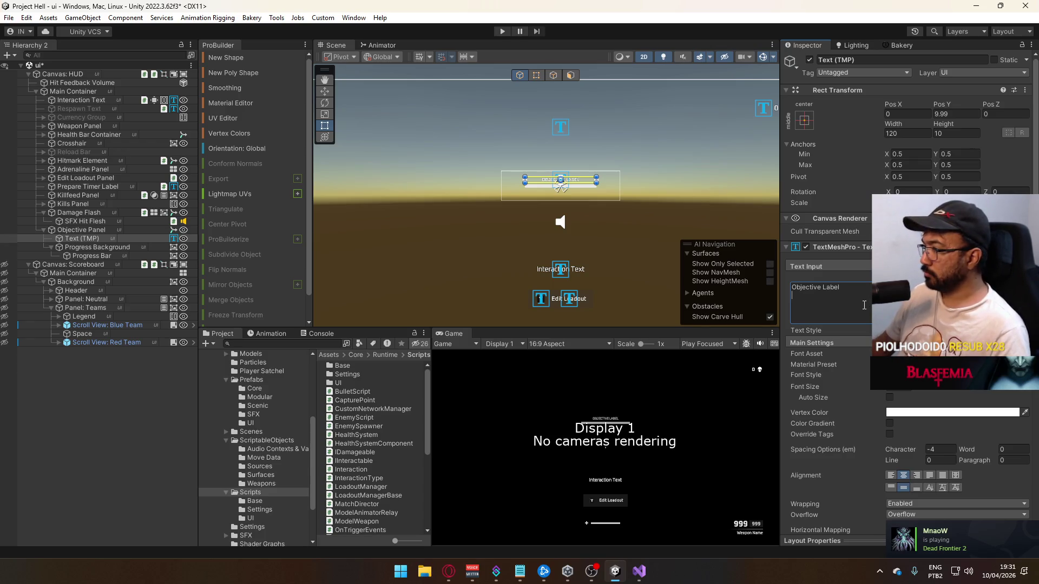
key(ctrl+z)
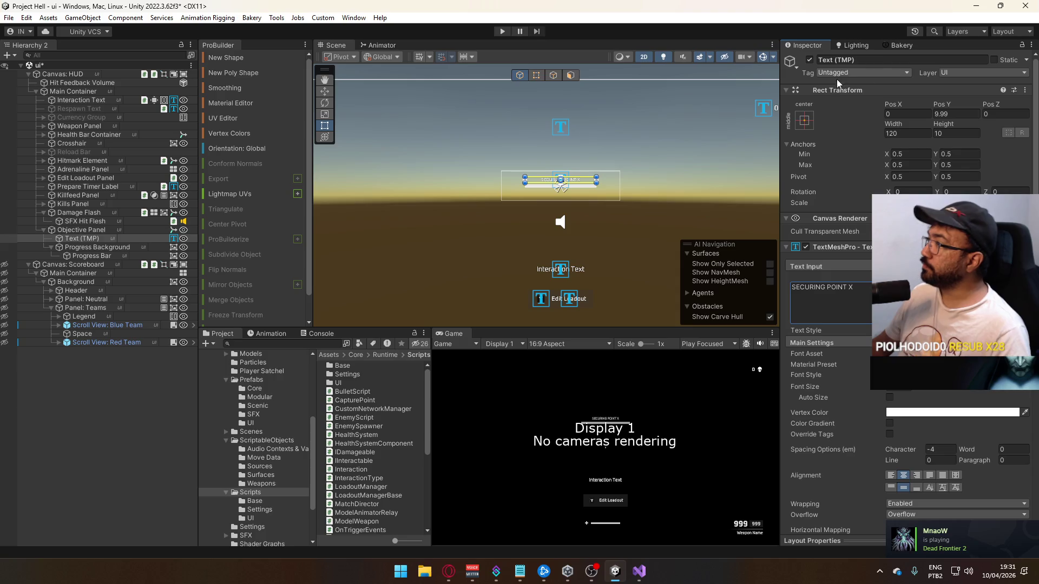
click(45, 230)
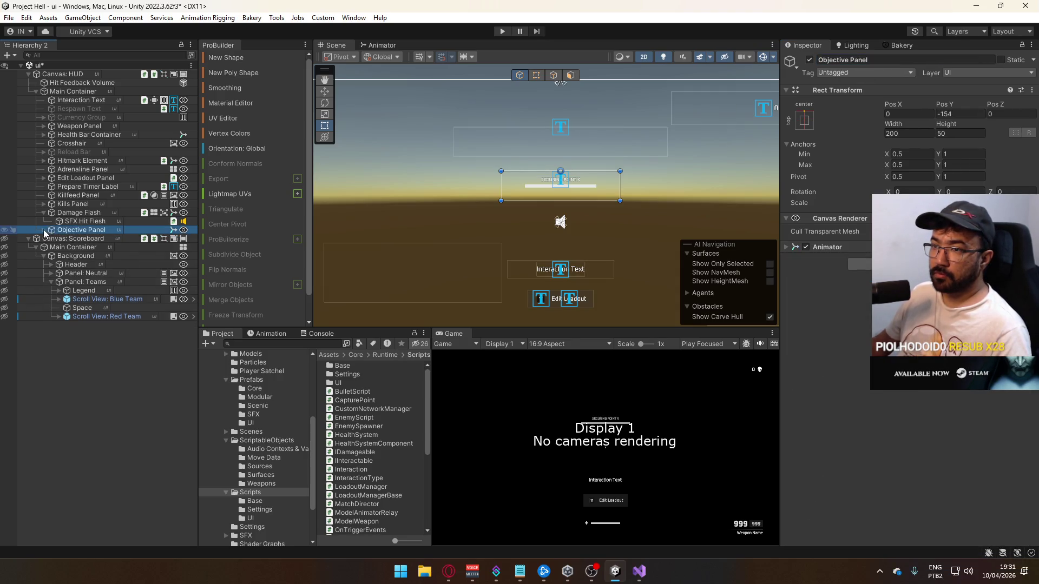
click(44, 230)
Create a C# script named ObjectivePanelManager in the Scripts folder
right_click(349, 479)
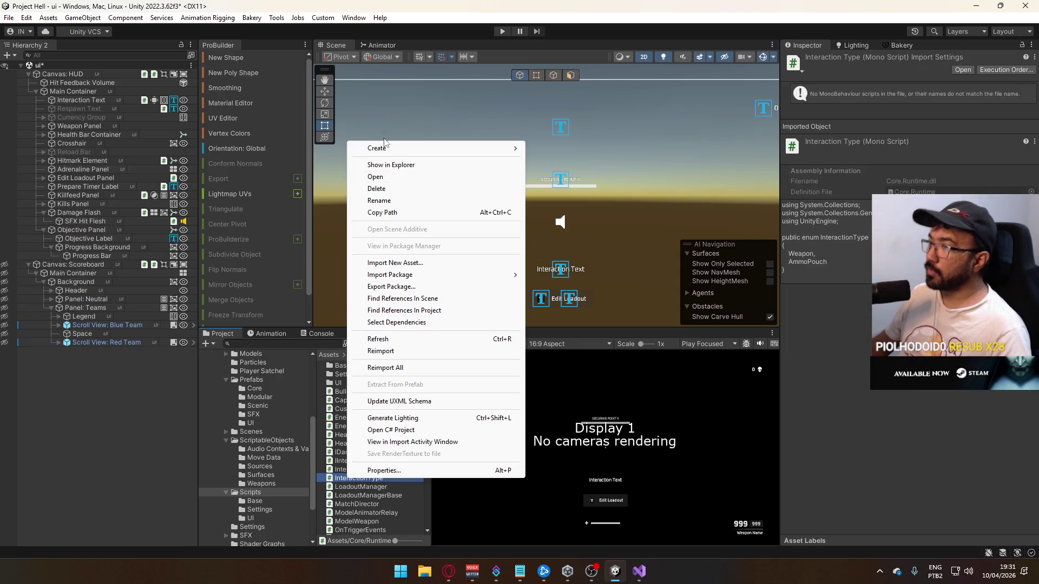
mouse_move(411, 147)
click(560, 76)
text(ObjectivePanelManage)
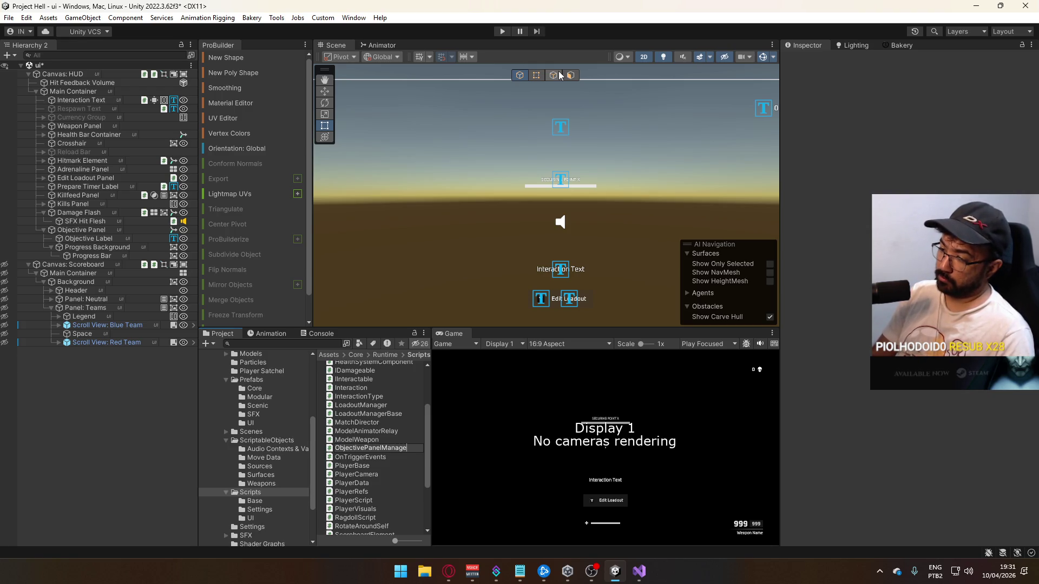
text(r)
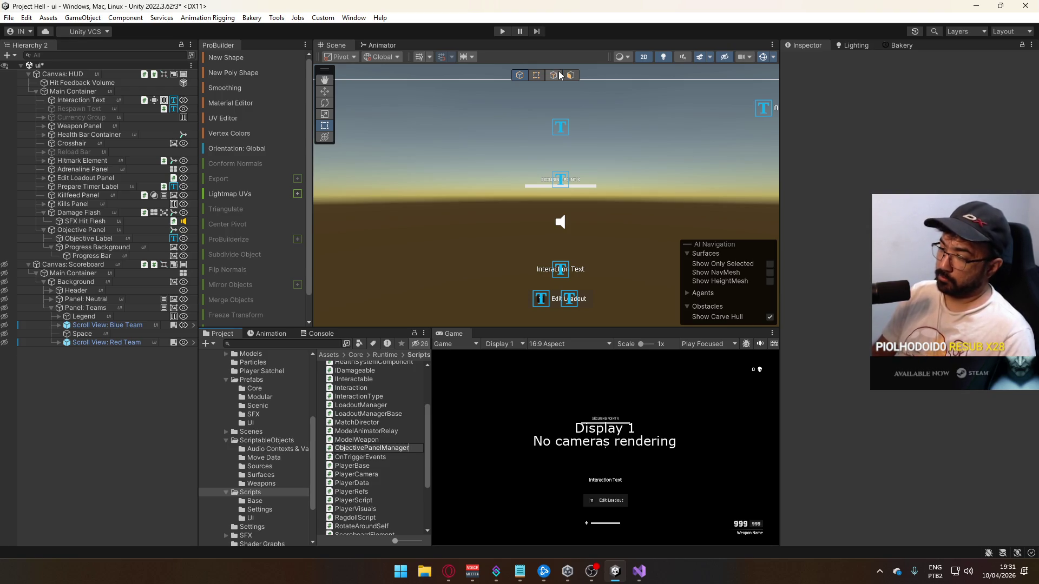
key(Return)
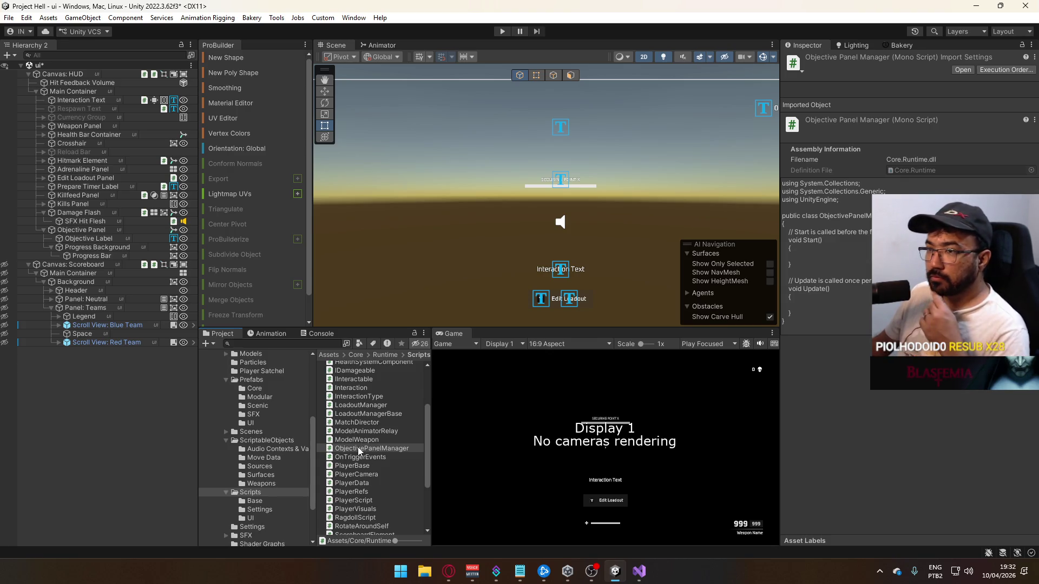
Add a Canvas Group to the Objective Panel, trying alpha 0 then undoing it so the panel stays visible
click(86, 232)
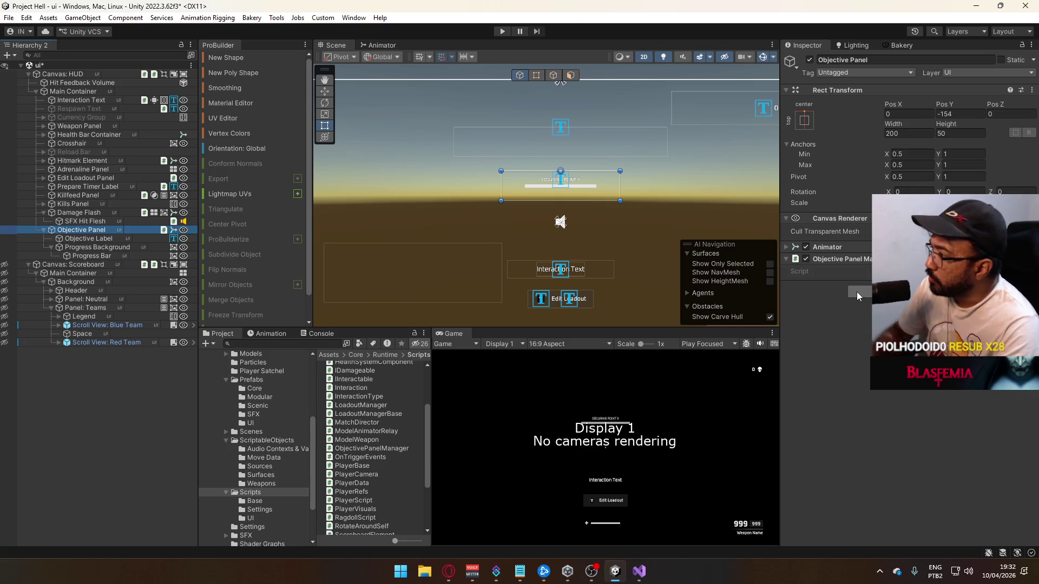
click(857, 292)
text(canv)
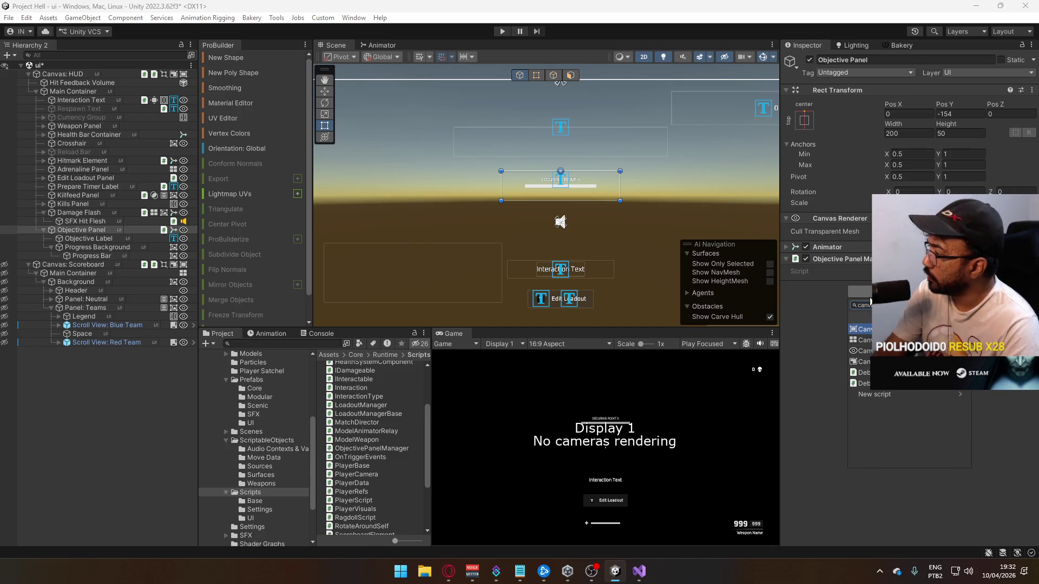
key(Return)
double_click(920, 299)
text(0)
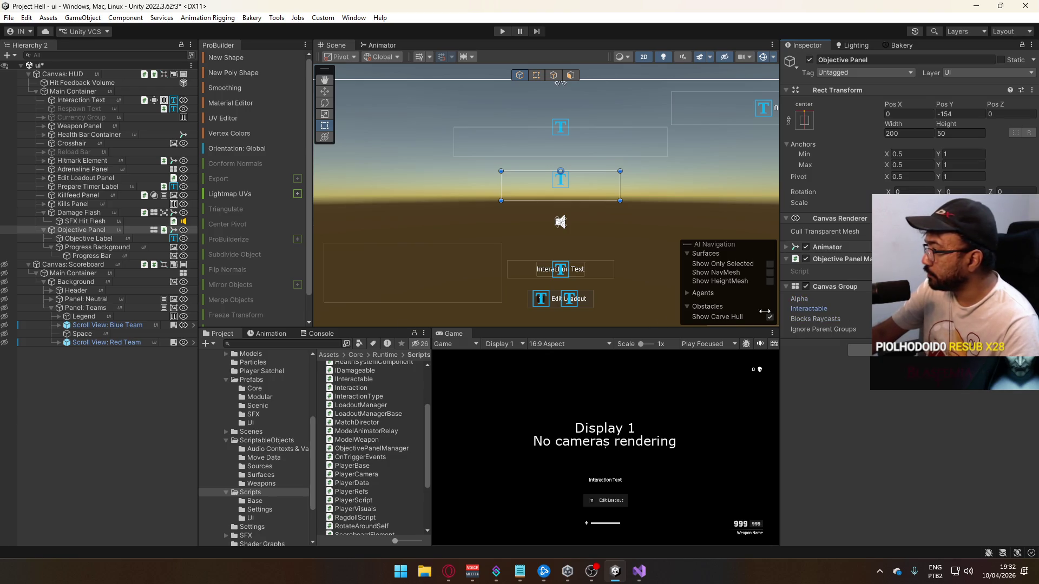
key(Tab)
scroll(534, 229, up, 2)
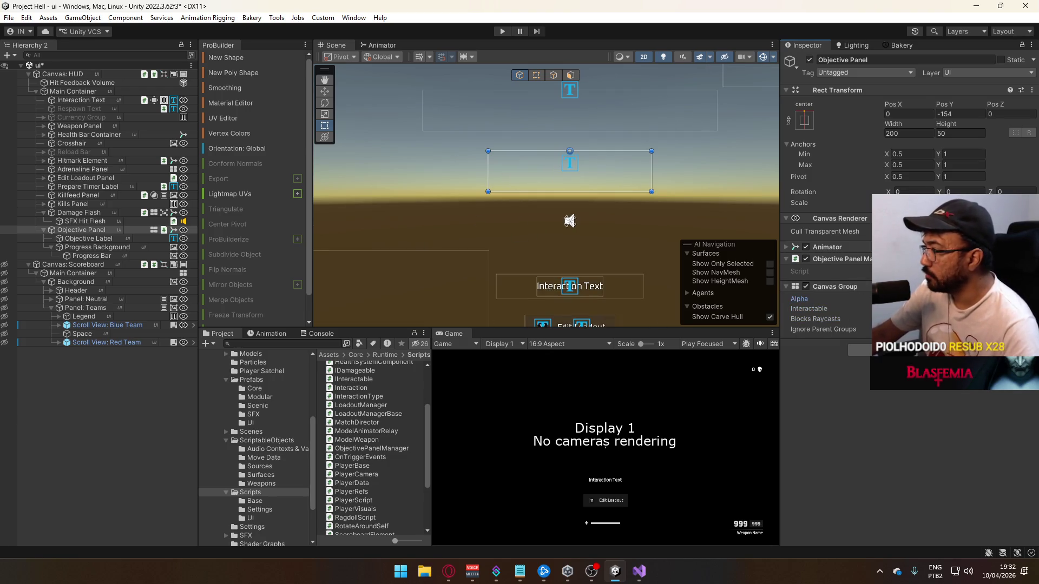
key(ctrl+z)
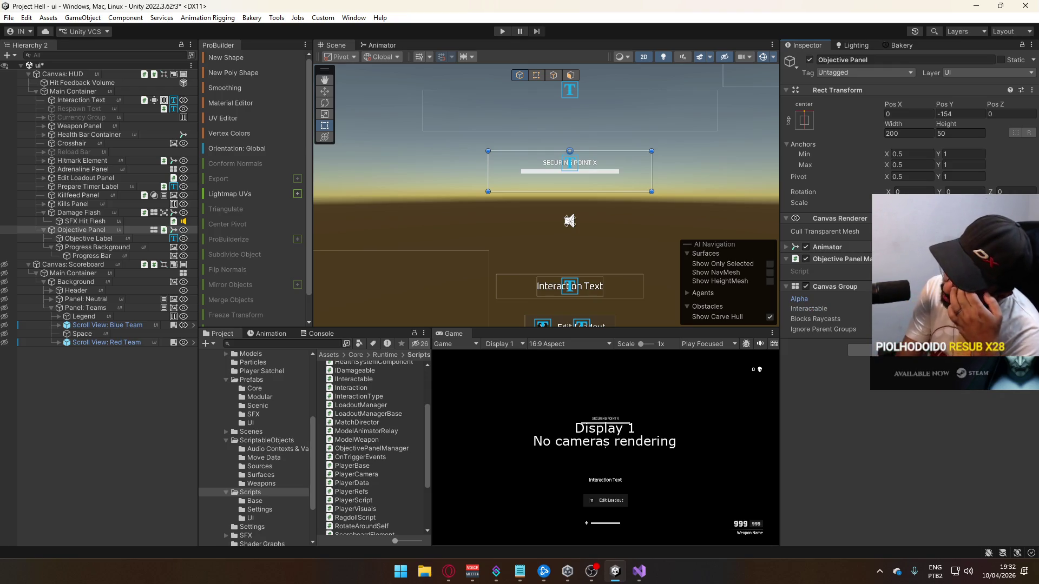
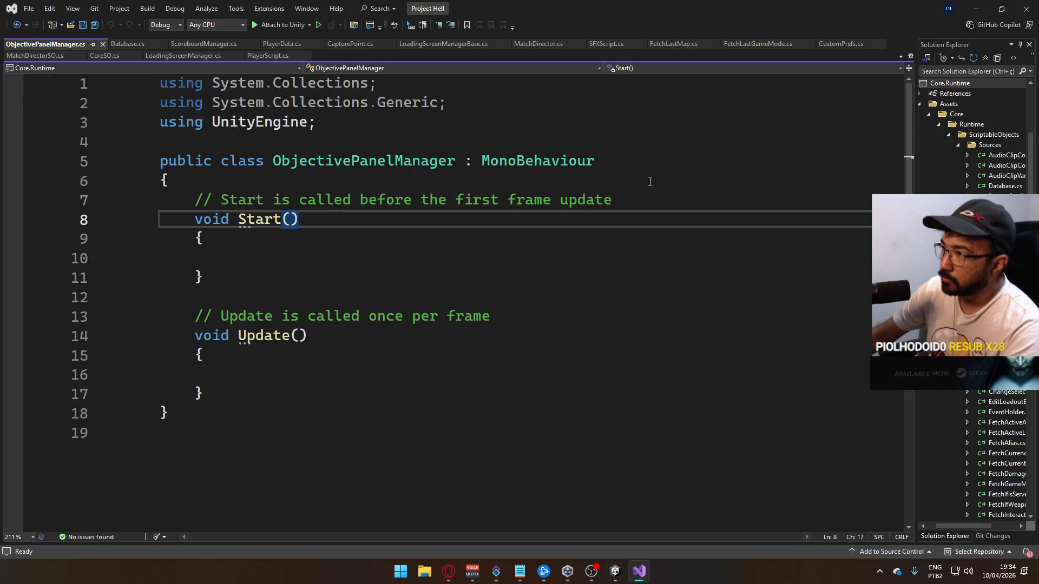
Open ObjectivePanelManager from the Scripts folder in Visual Studio
click(650, 182)
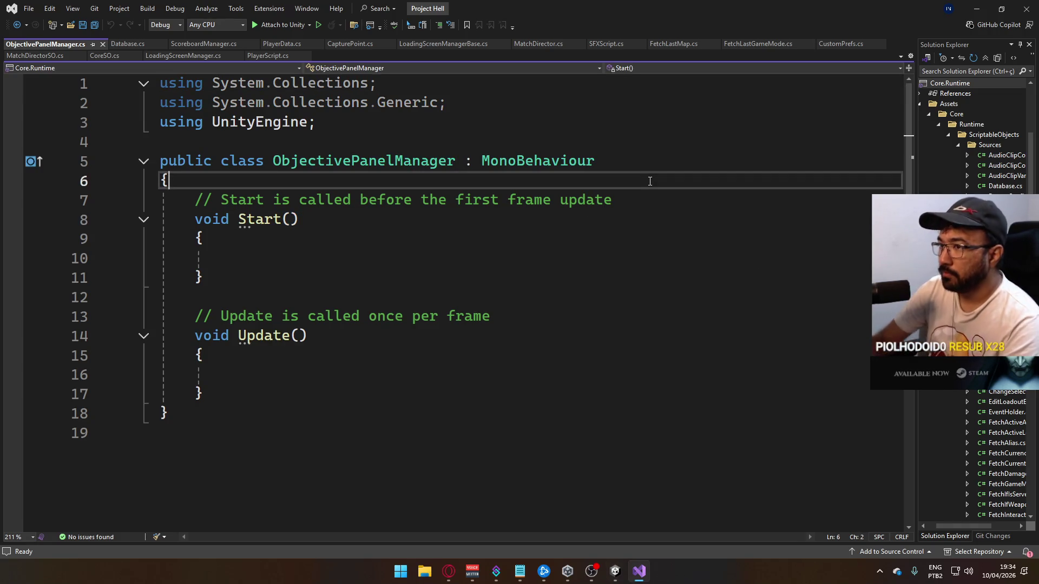
Add a [SerializeField] CapturePoint _objective field and replace the template methods with an empty Start()
key(Return)
text([SerializeField] )
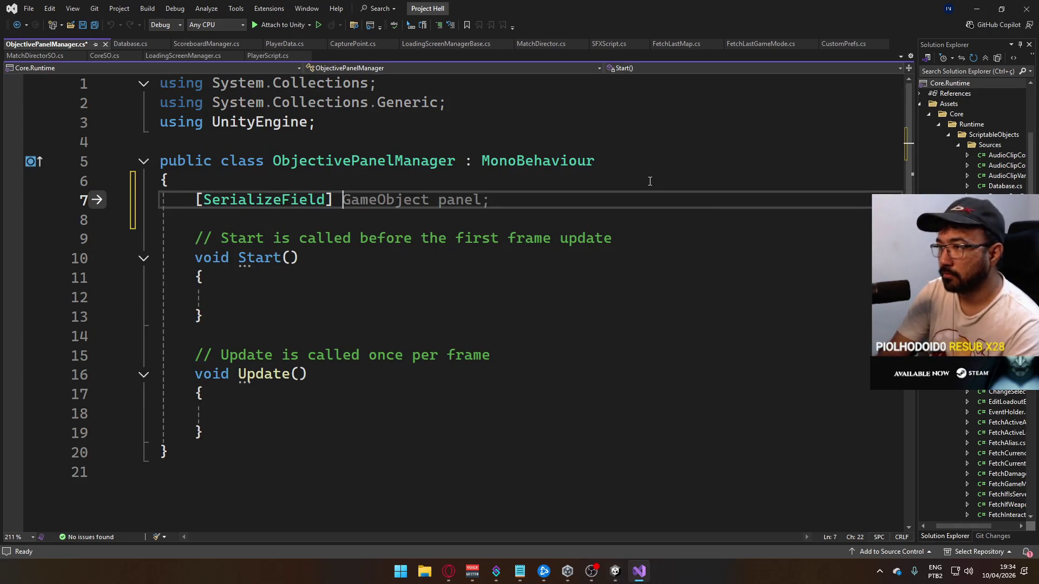
text(Capture)
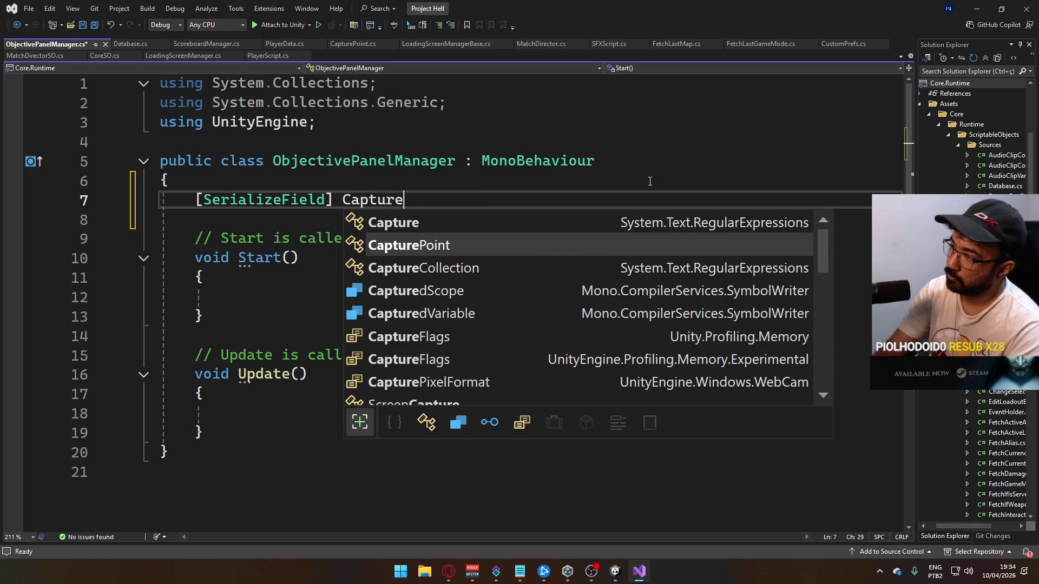
text(Point _objective;)
key(ctrl+s)
key(Down)
key(Down)
key(ctrl+x)
key(ctrl+x)
key(ctrl+x)
key(ctrl+x)
key(ctrl+x)
key(ctrl+x)
text(})
key(ctrl+Return)
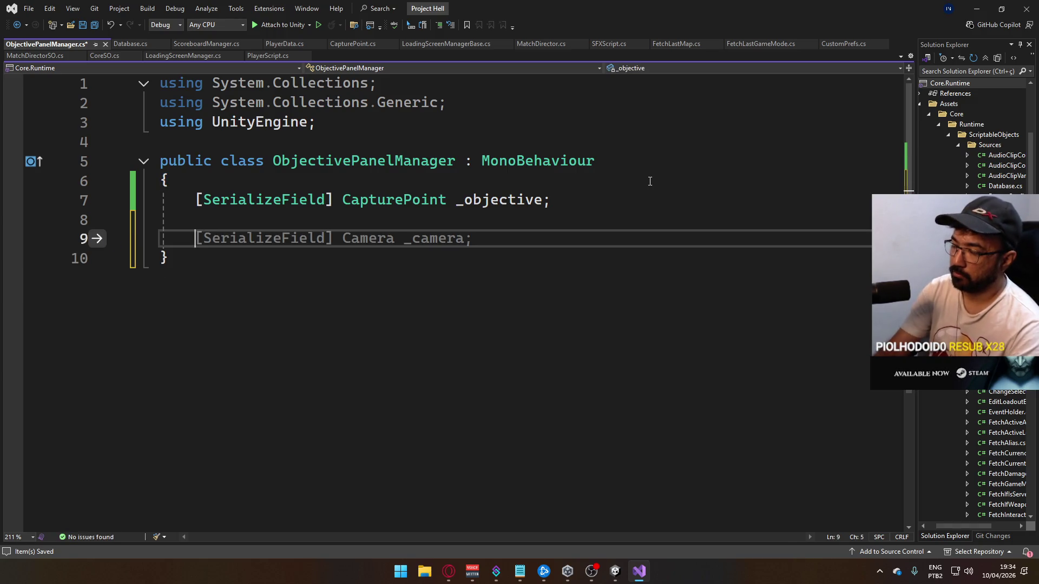
text(void Start())
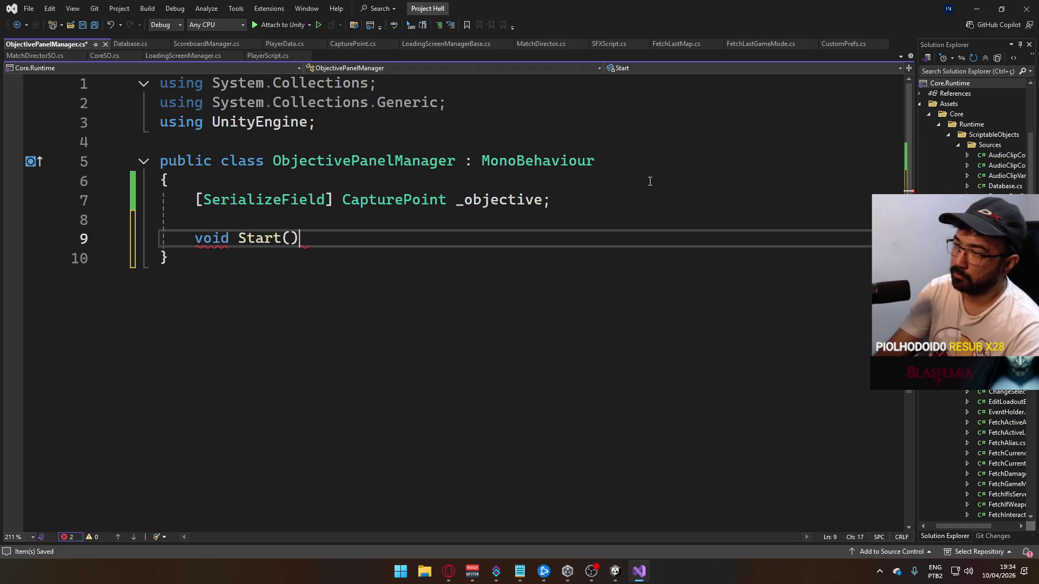
key(Return)
text({)
key(Return)
Add a [SerializeField] HUDSO HUDSO field, then go to HUDSO's definition from Start
key(Up)
key(Up)
key(Up)
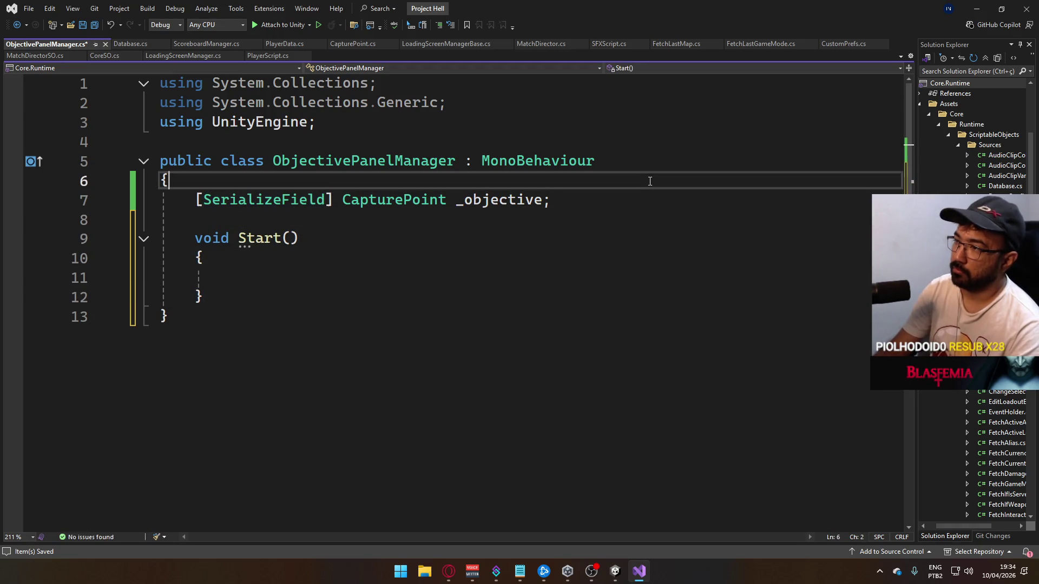
key(Return)
text([SerializeField)
key(BackSpace)
text(] HUDSO )
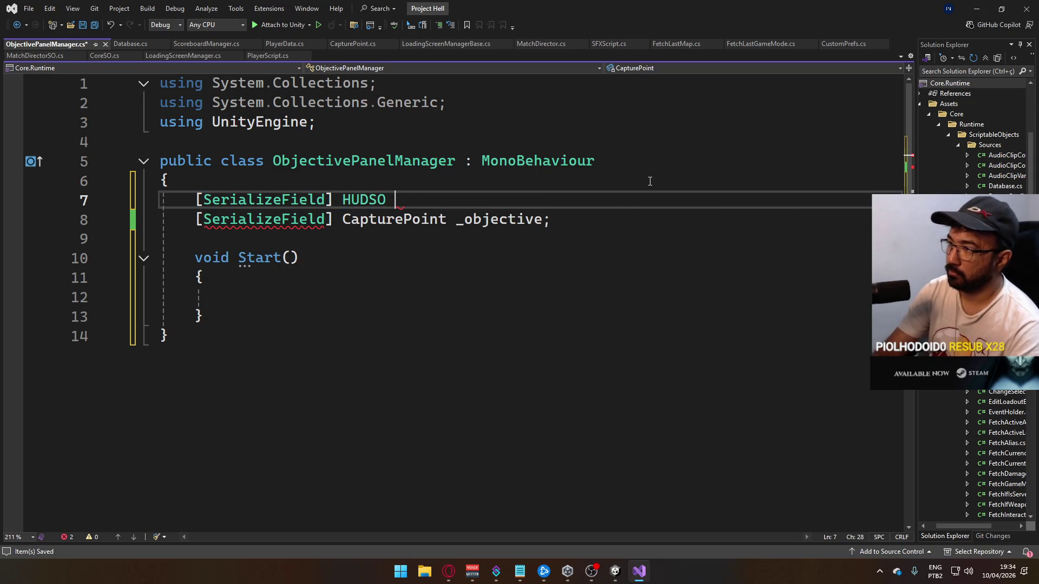
text(HUDSO;)
key(Down)
key(Down)
key(Down)
text(HUDSO.)
key(BackSpace)
text(.)
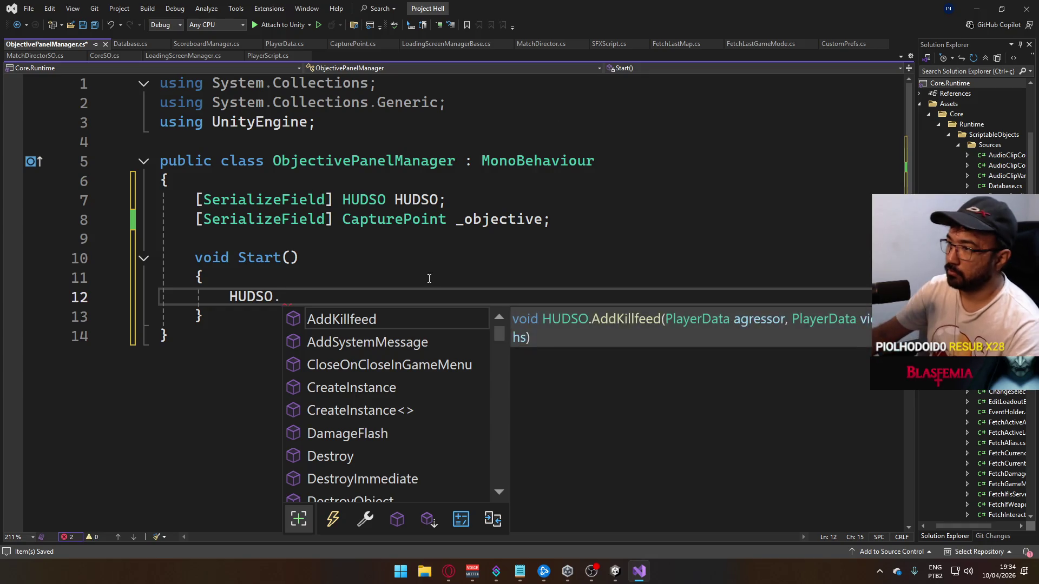
ctrl+click(364, 200)
Declare 'public event Action<CapturePoint> EventOnCapturePointSet;' at the end of HUDSO
scroll(569, 284, down, 20)
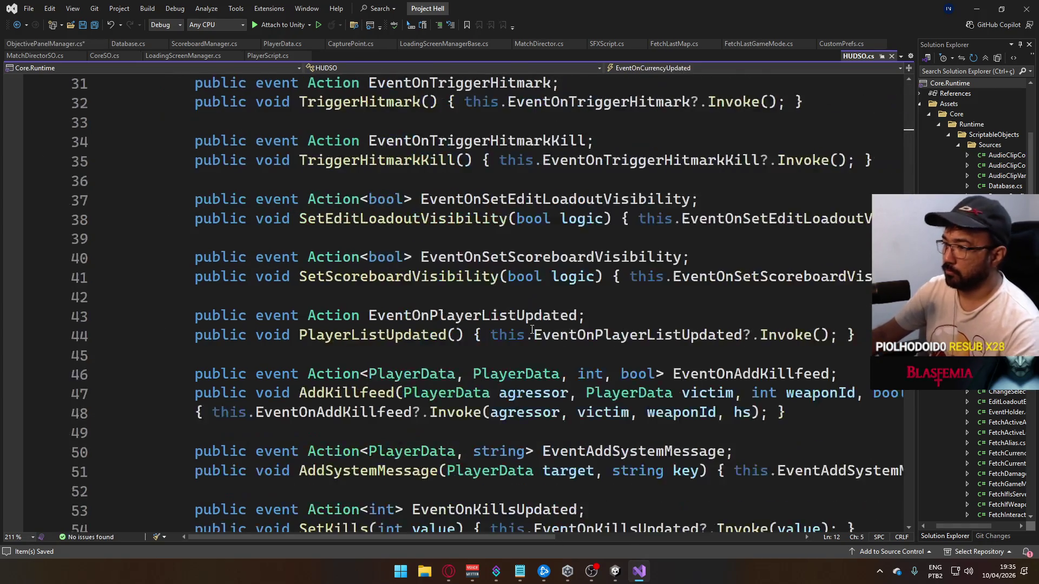
scroll(276, 297, up, 2)
click(288, 349)
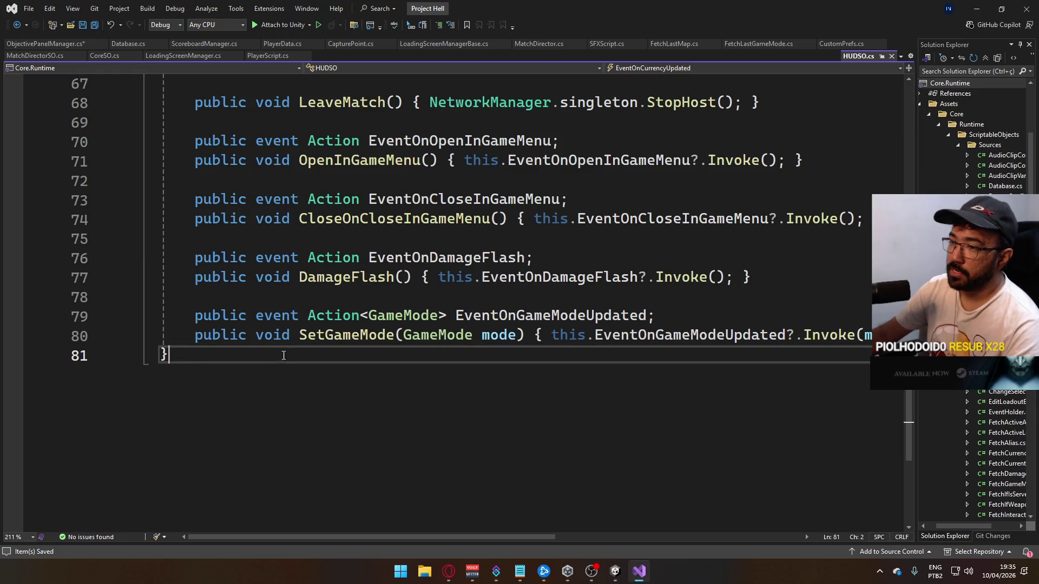
key(Return)
key(Tab)
text(public event Act)
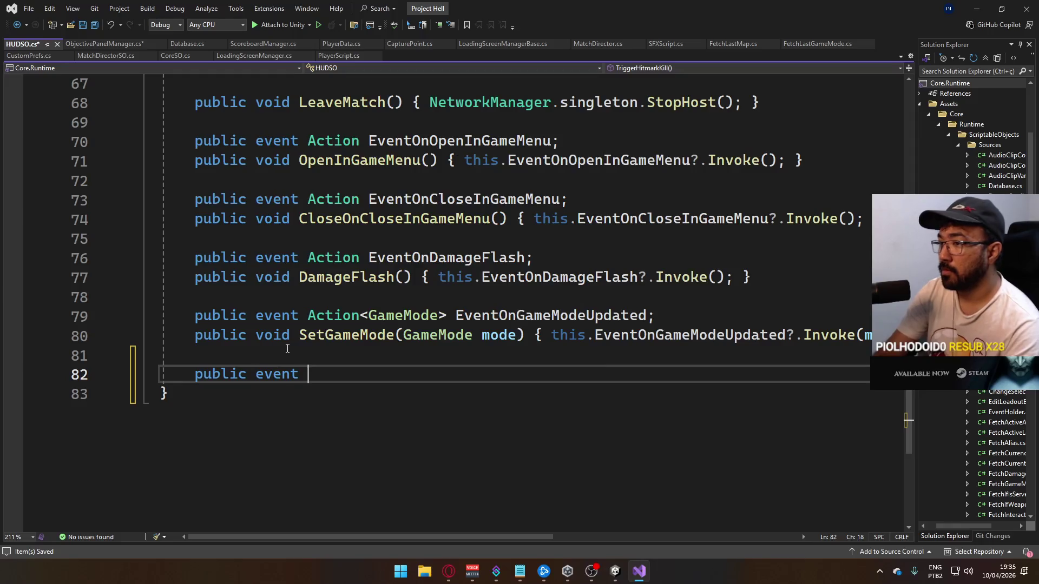
key(BackSpace)
key(BackSpace)
text(C)
key(BackSpace)
text(ction)
key(BackSpace)
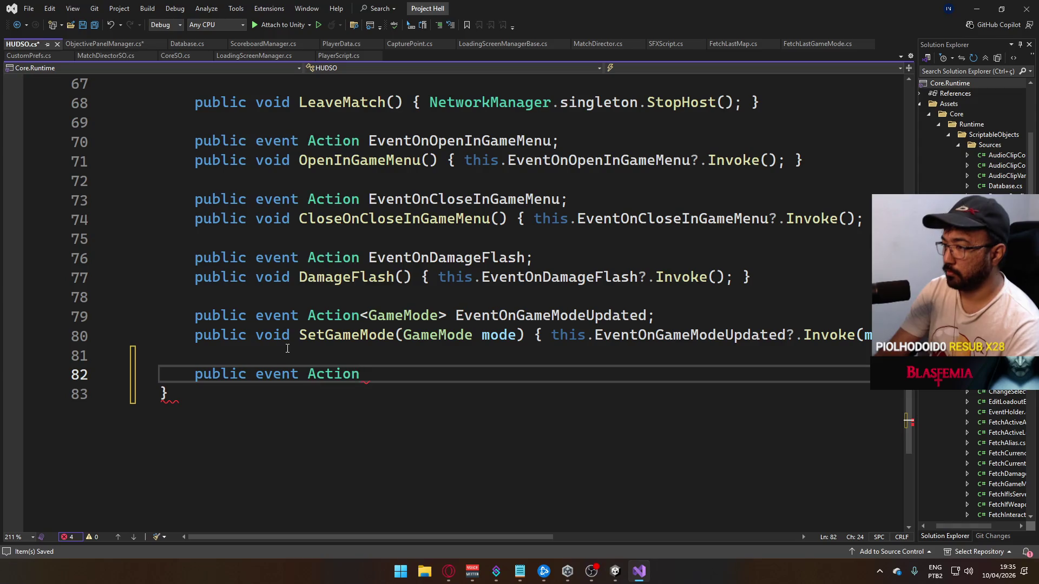
text(<CapturePoint)
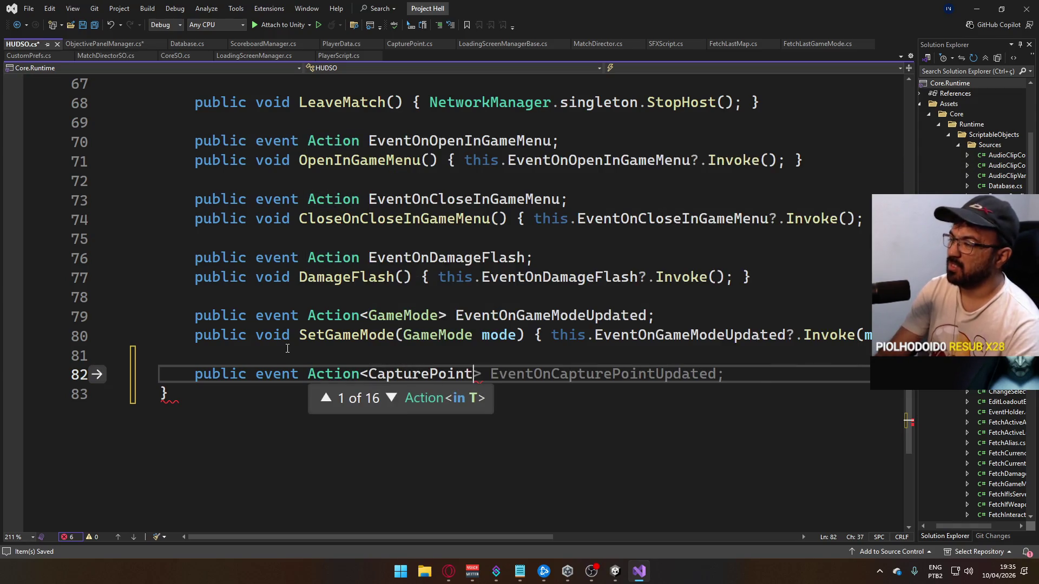
text(>)
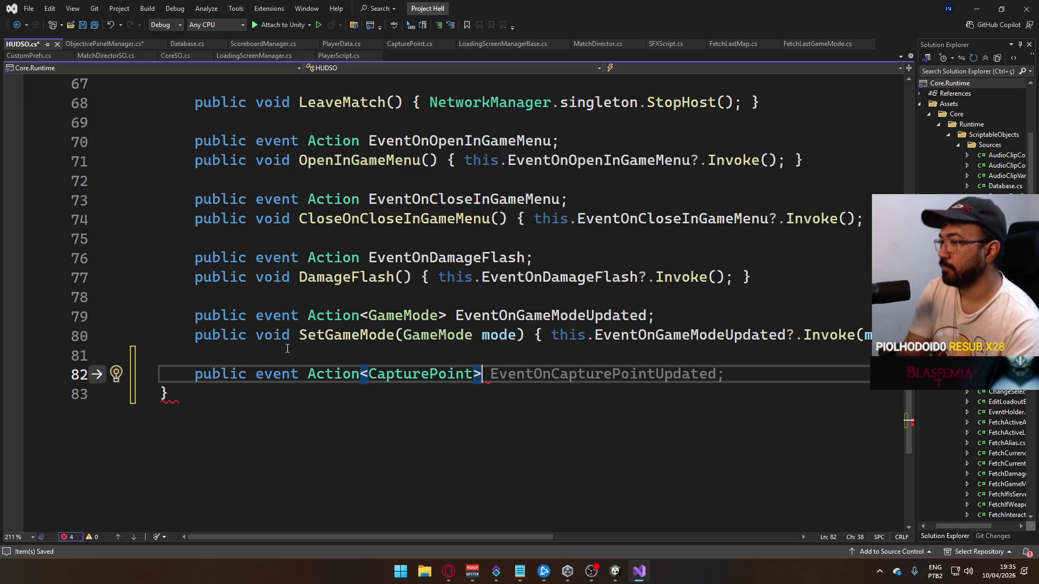
text(EventOnCapturePoint)
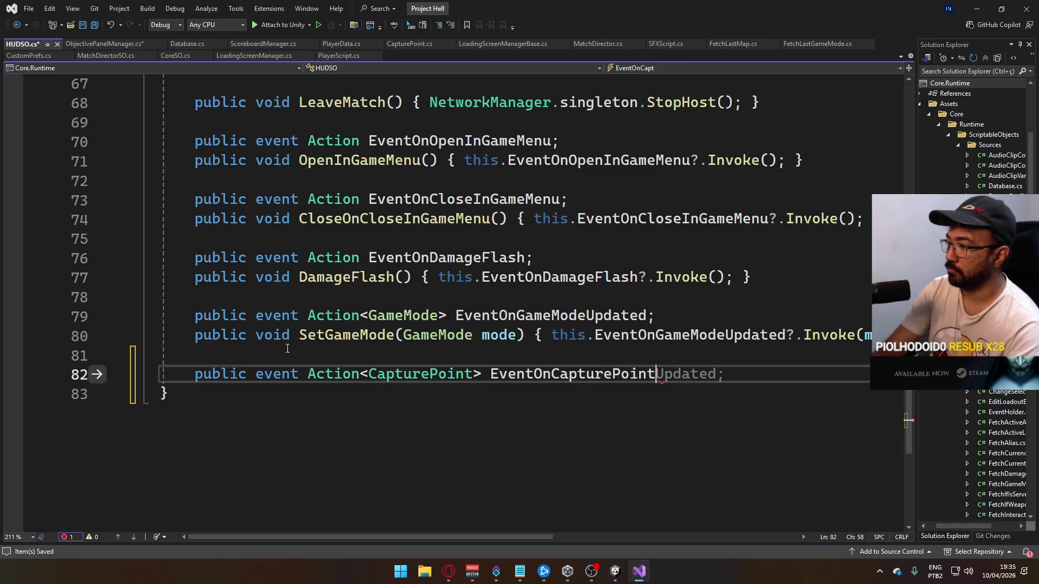
key(BackSpace)
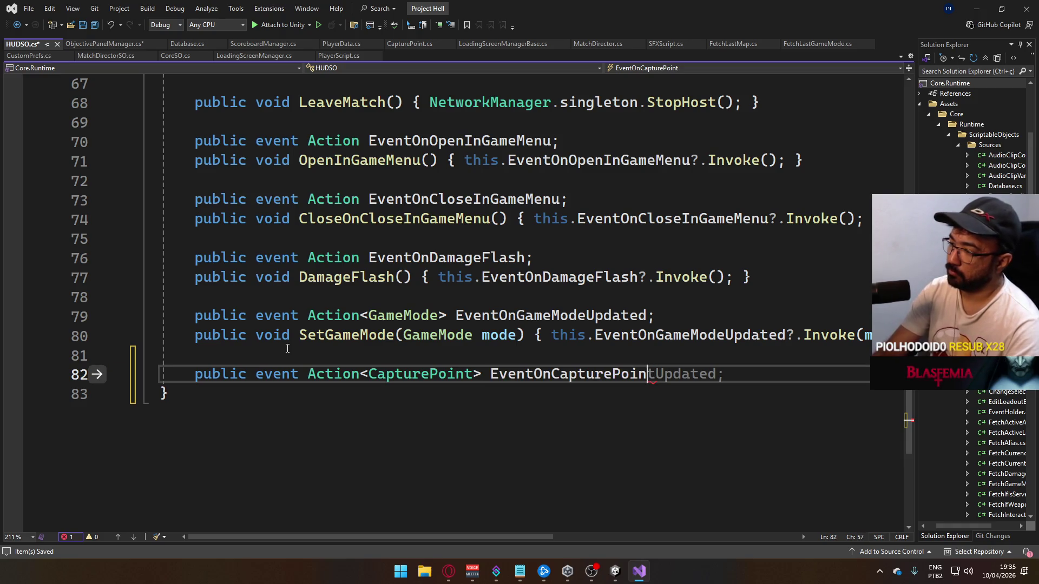
text(t)
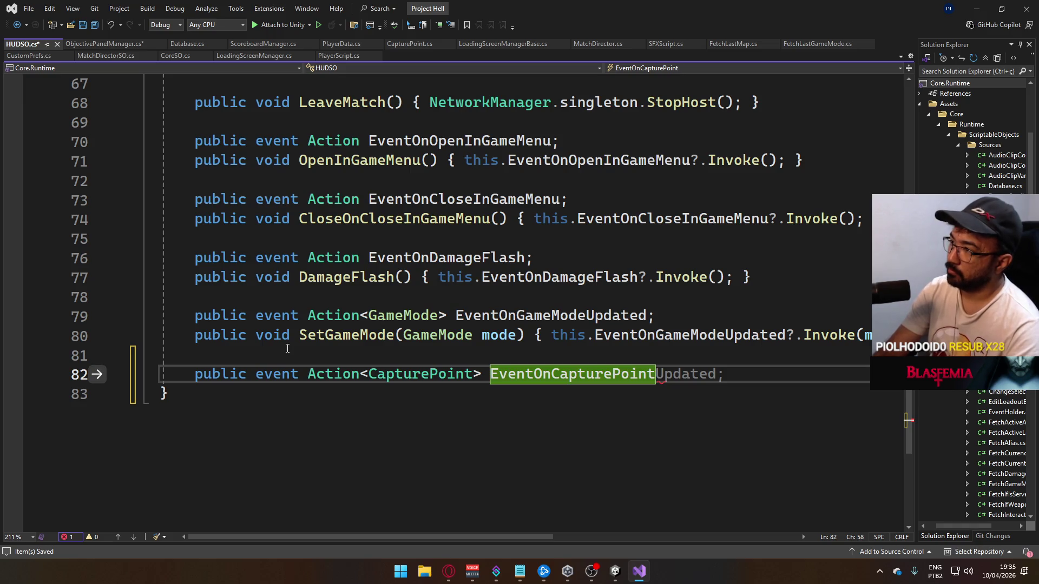
text(Set)
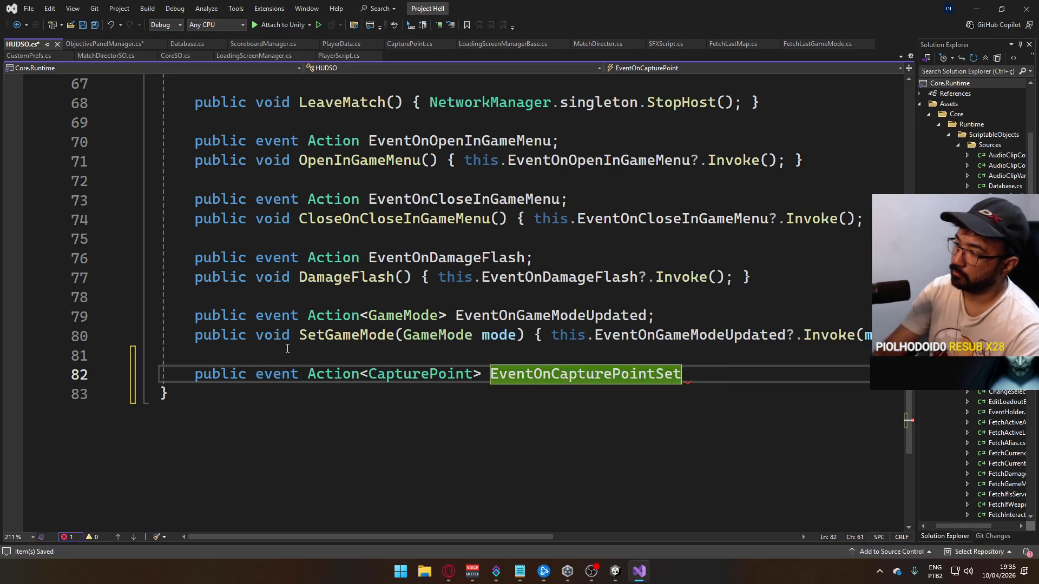
text(;)
key(Return)
key(Return)
Add SetCapturePoint(CapturePoint cp) invoking EventOnCapturePointSet?.Invoke(cp), and save HUDSO.cs
key(Up)
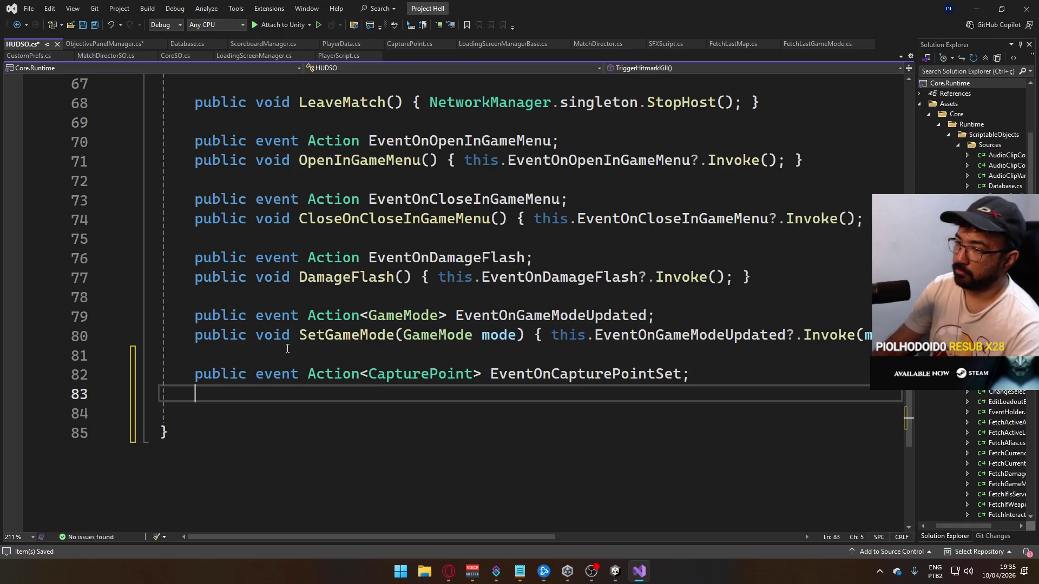
text(public void )
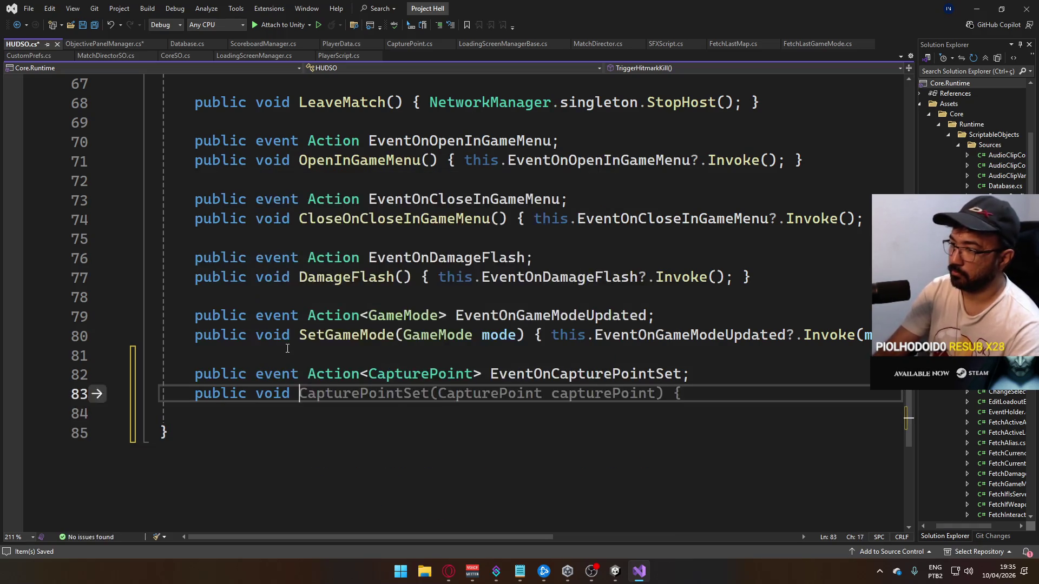
text(SetCapturePoi)
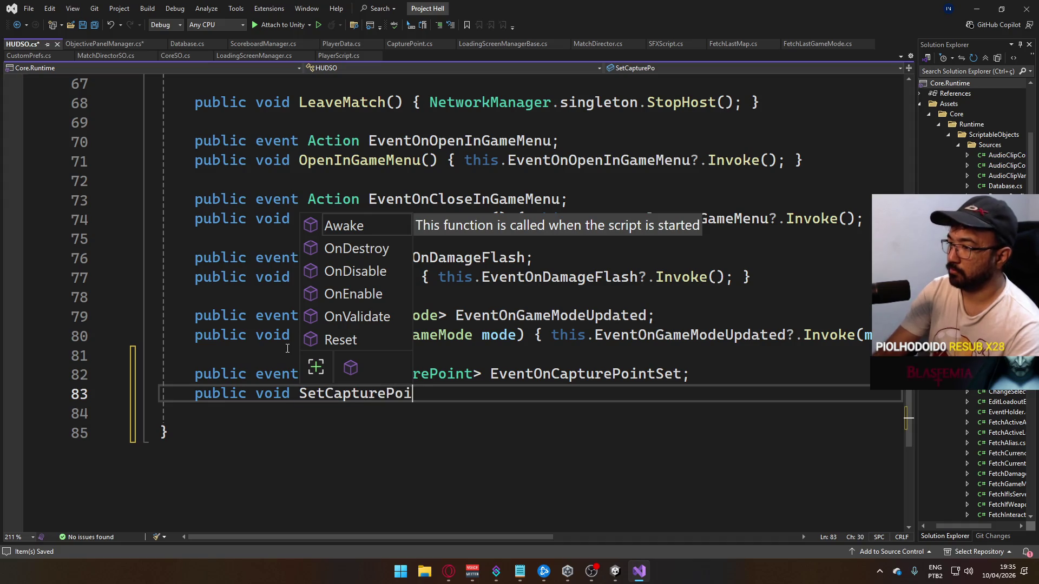
text(nt(Capturepoi)
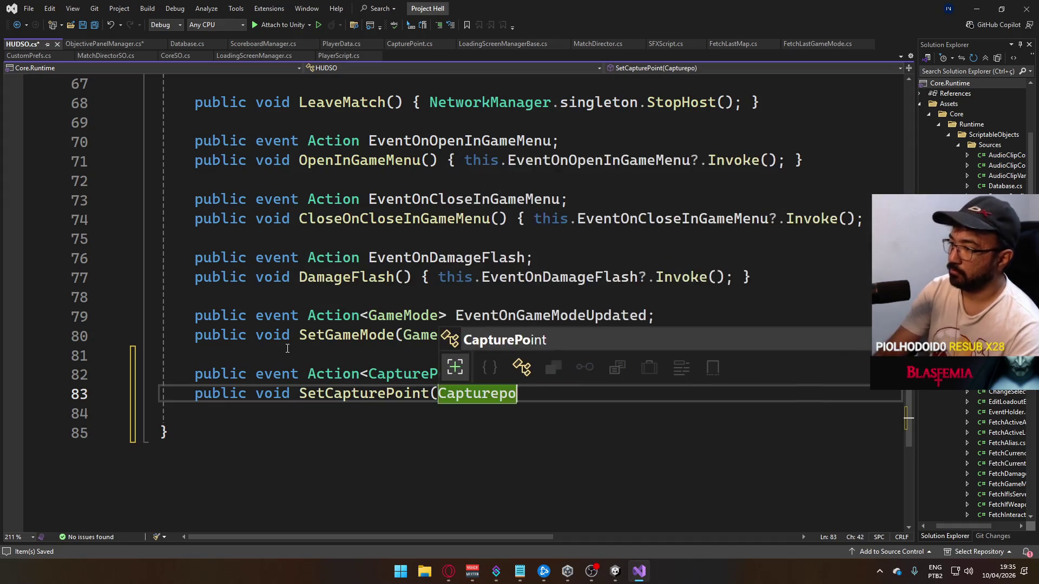
key(Tab)
text(cp) { tg)
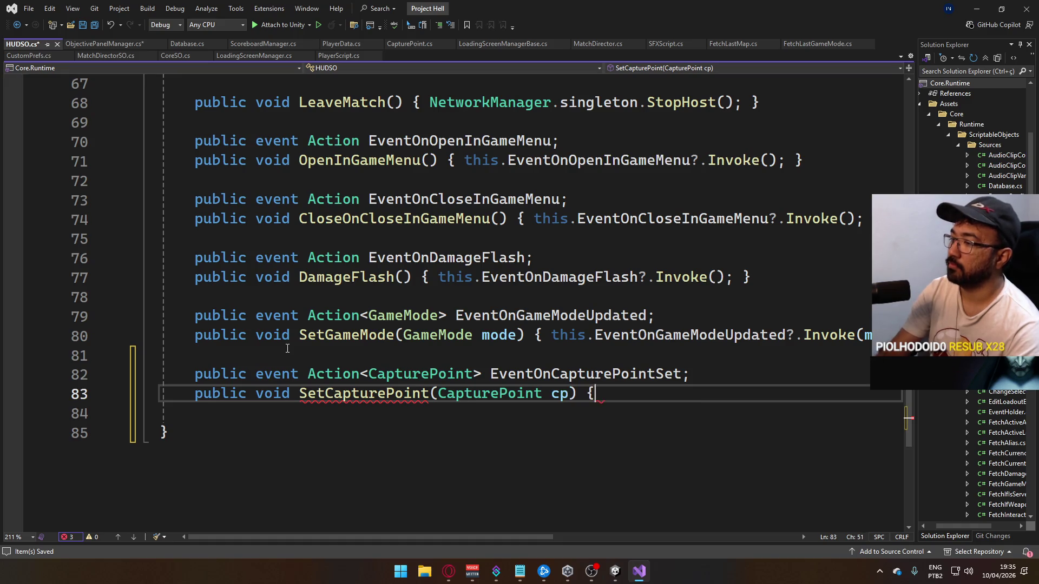
key(BackSpace)
key(BackSpace)
text(this.eventon)
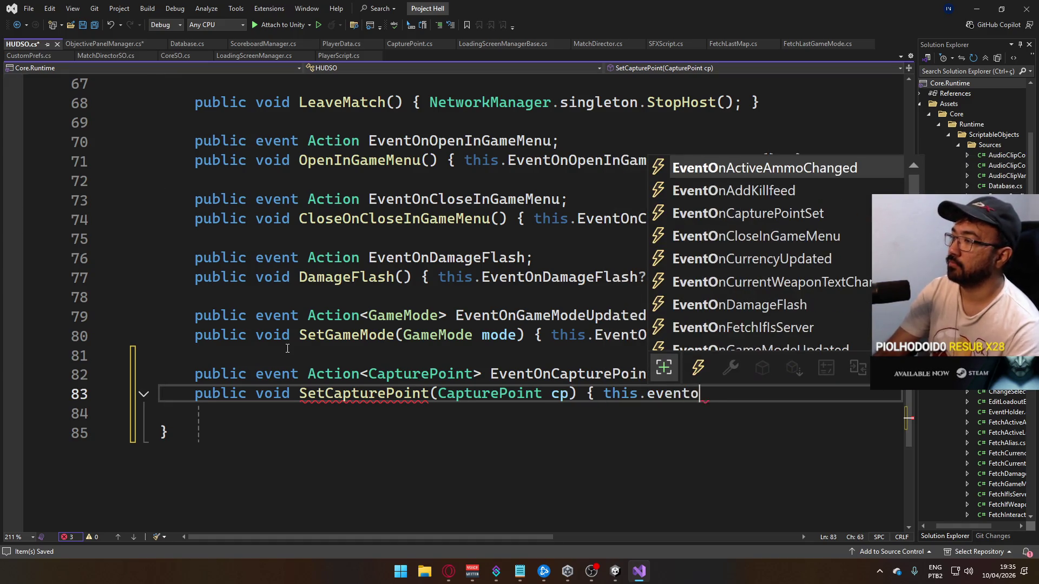
key(Tab)
key(BackSpace)
key(BackSpace)
key(BackSpace)
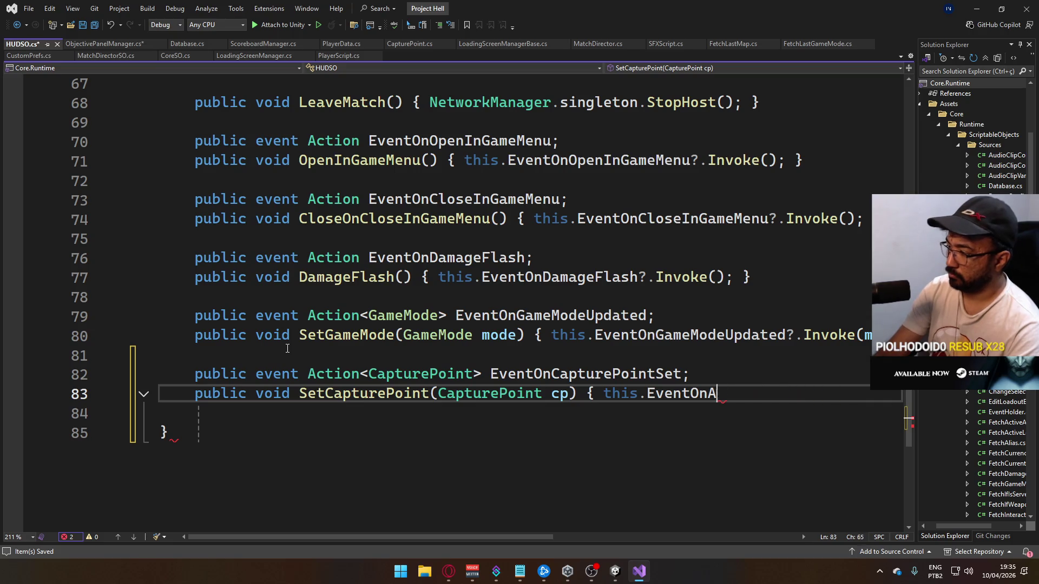
text(Capt)
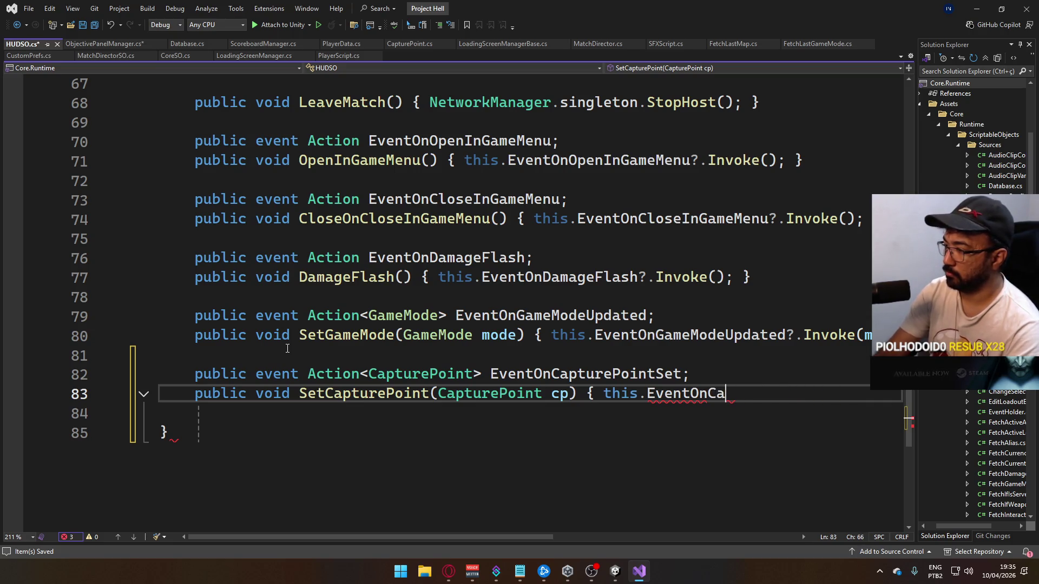
text(urePointSet)
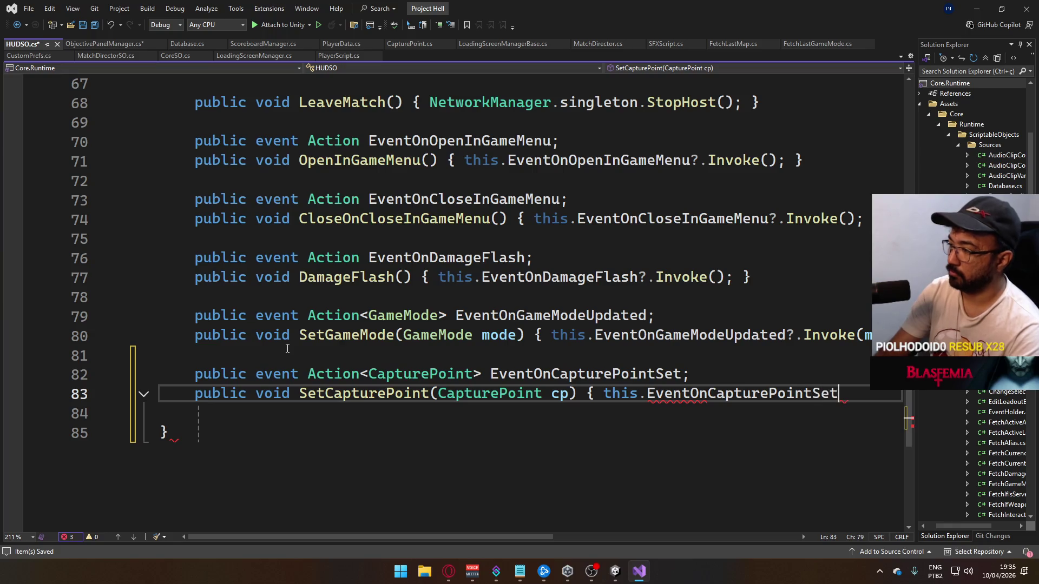
text(?.in(c)
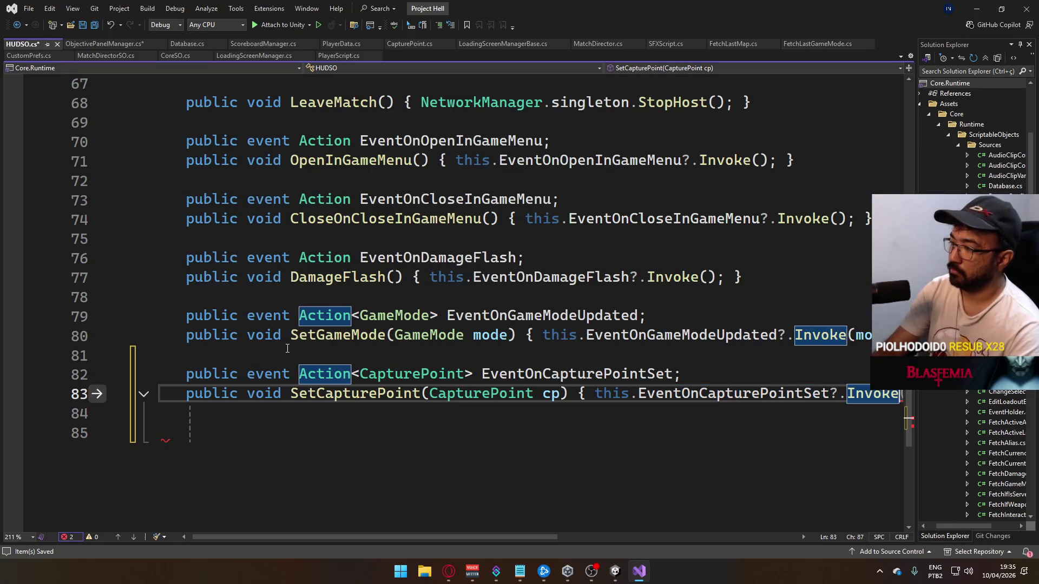
text(p); })
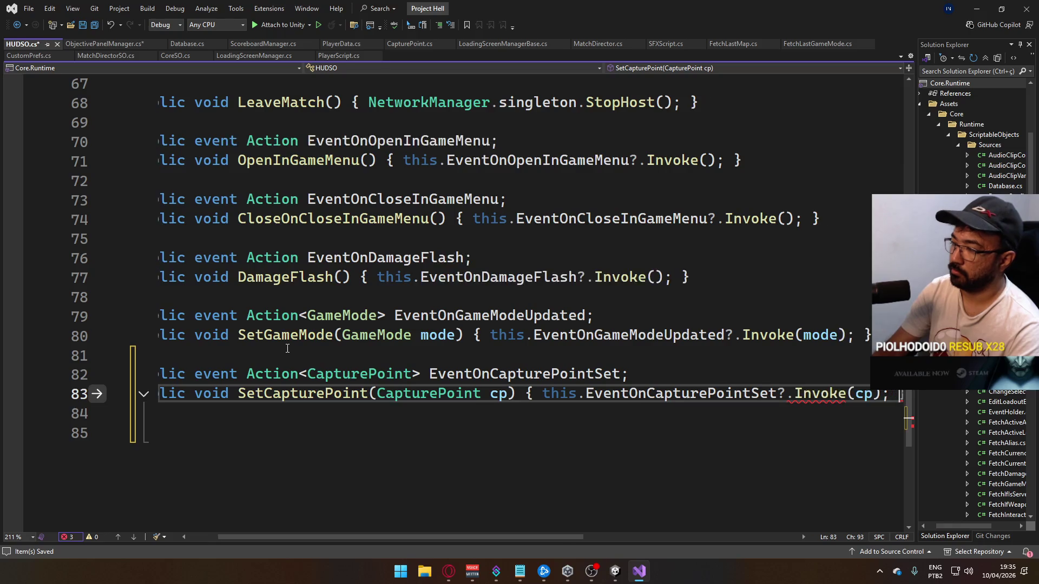
key(ctrl+s)
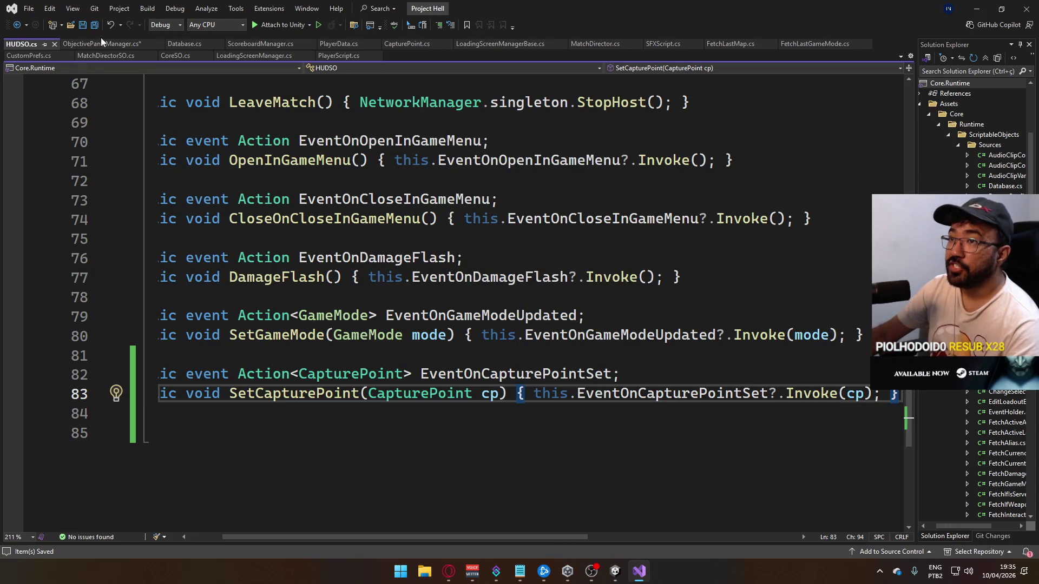
click(100, 42)
In Start, subscribe to HUDSO.EventOnCapturePointSet with a generated handler method
key(ctrl+s)
click(336, 303)
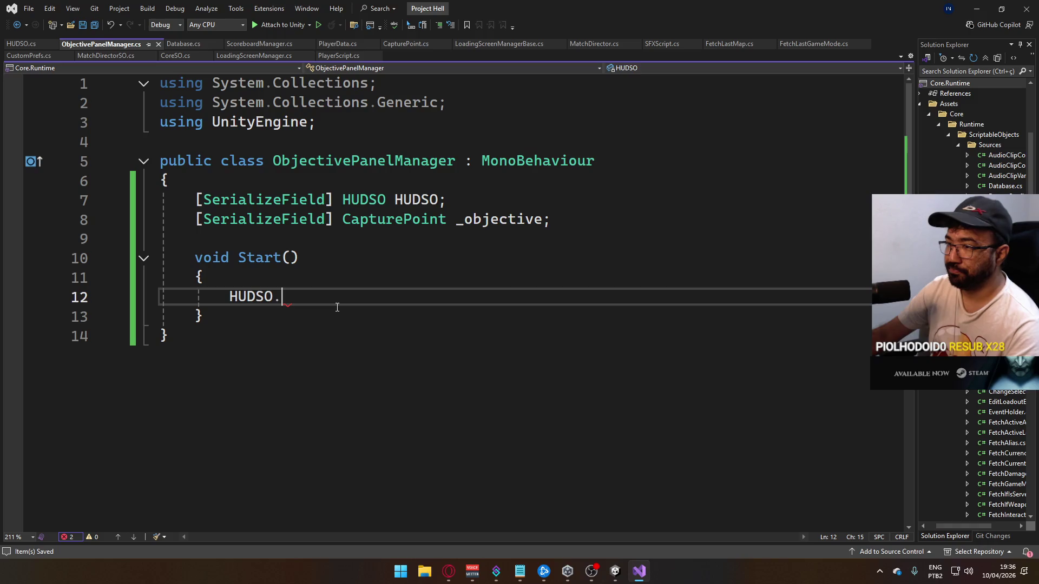
text(Eventoncap)
key(Tab)
text(+=)
key(BackSpace)
key(BackSpace)
text(= HUDSO_EventOnCapturePointSet;)
key(Tab)
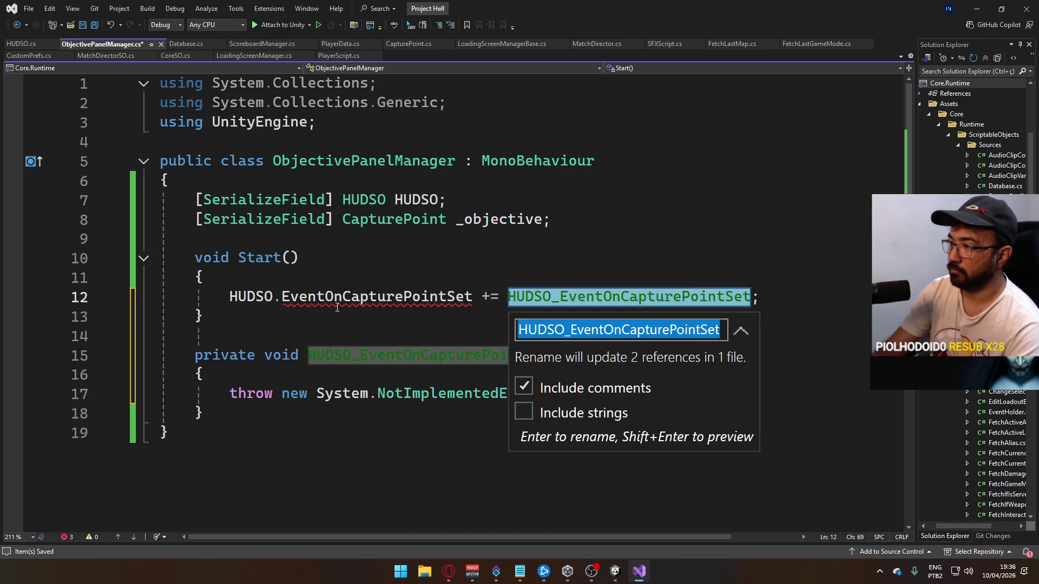
key(BackSpace)
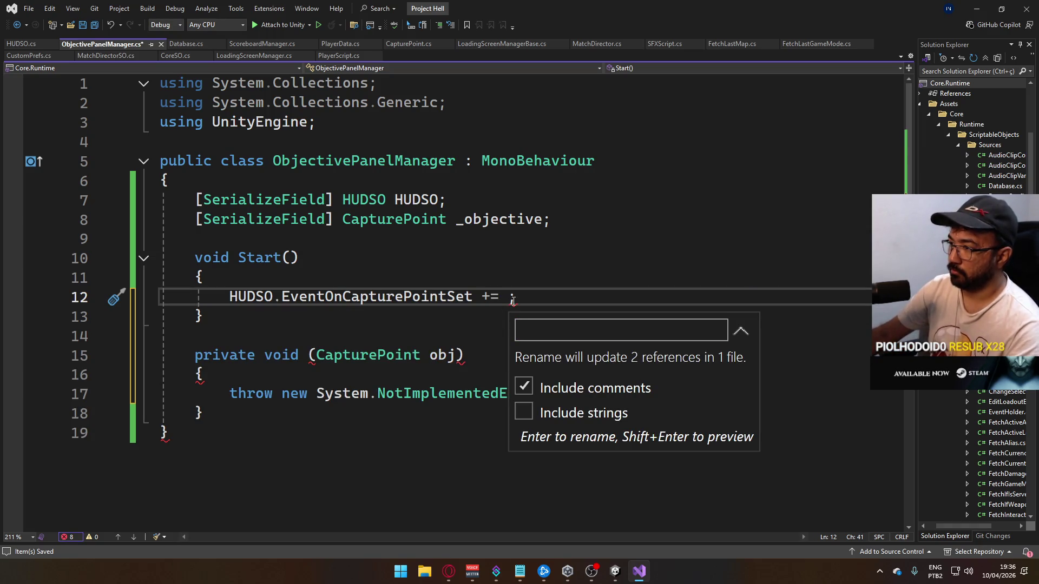
click(265, 356)
key(Escape)
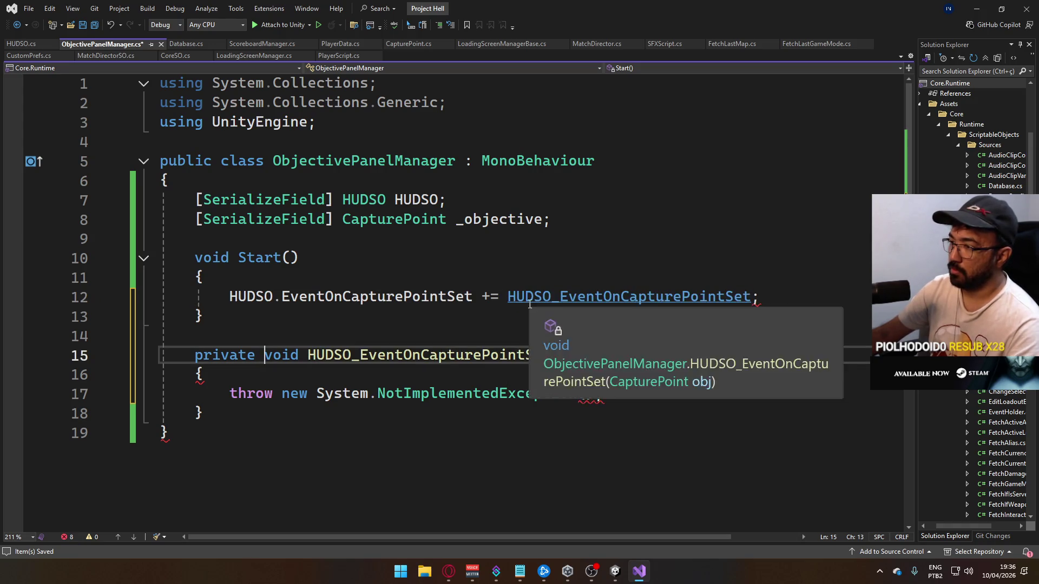
Clean up the handler: drop the throw and private modifier, rename the parameter to cp, save
click(443, 338)
mouse_move(637, 400)
mouse_down()
mouse_move(193, 394)
mouse_move(229, 394)
mouse_up()
key(Delete)
double_click(225, 356)
key(Delete)
key(Delete)
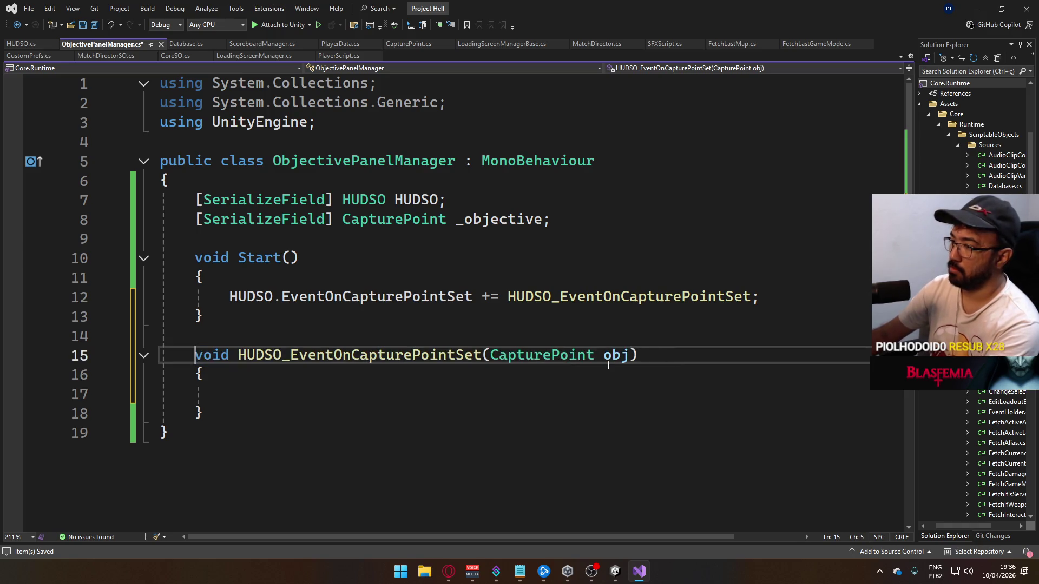
double_click(616, 356)
text(cp)
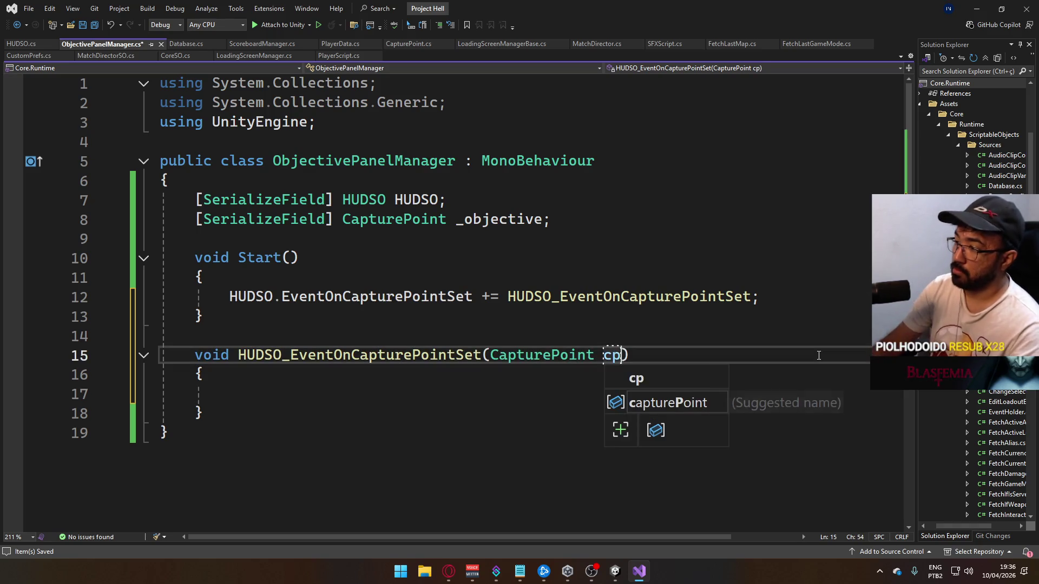
key(Escape)
key(Up)
key(Down)
key(Down)
key(Down)
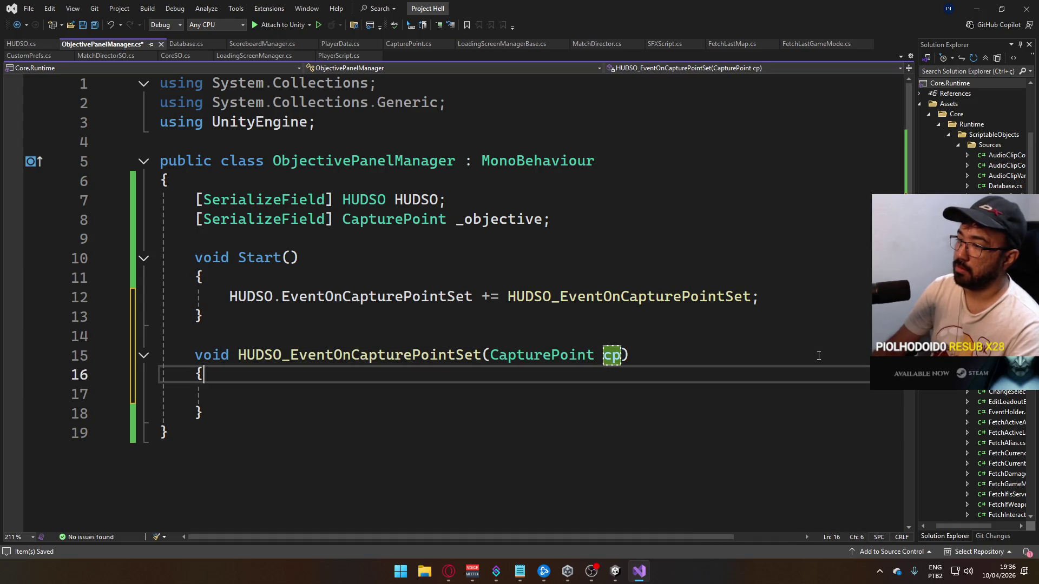
key(ctrl+s)
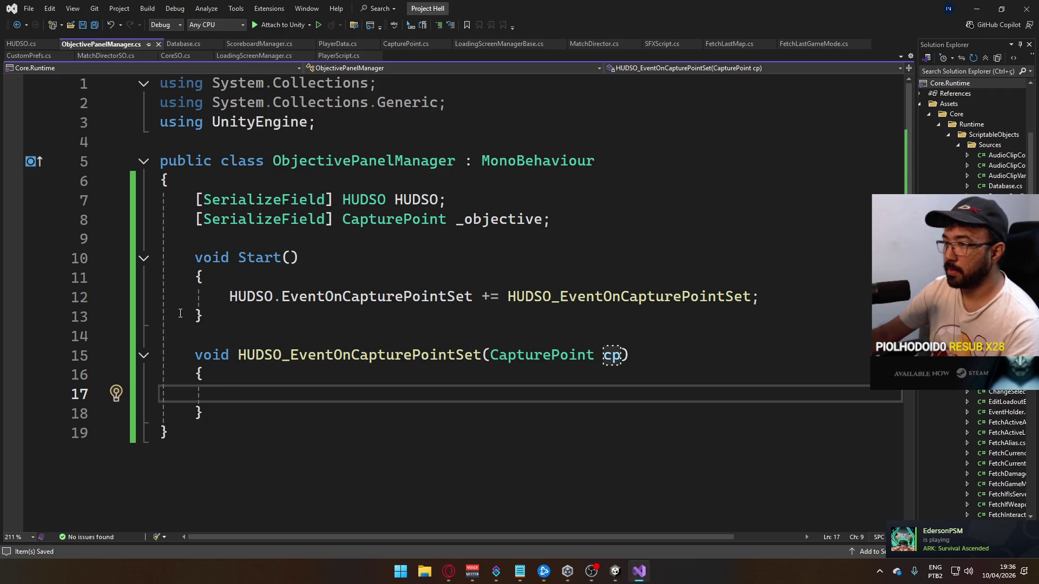
Add a [SerializeField] CanvasGroup _canvasGroup field below the HUDSO field
click(780, 318)
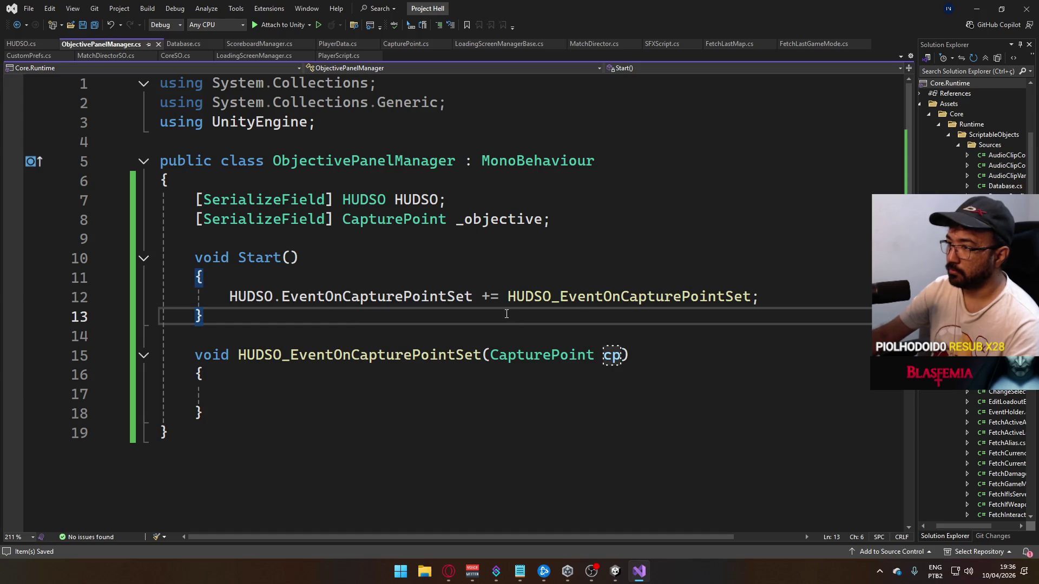
click(609, 200)
key(Return)
text([SerializeField] Canvas)
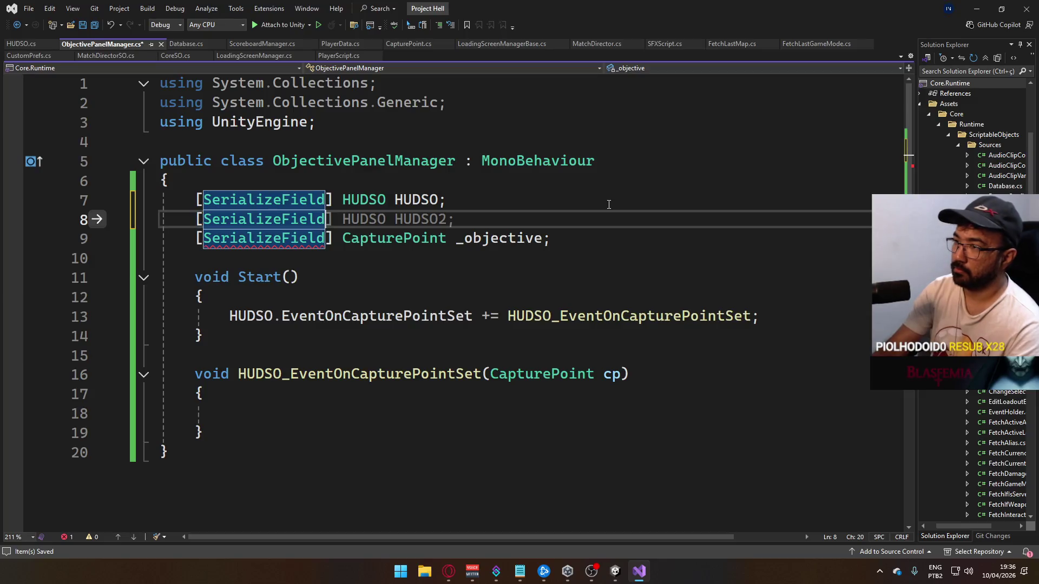
key(Down)
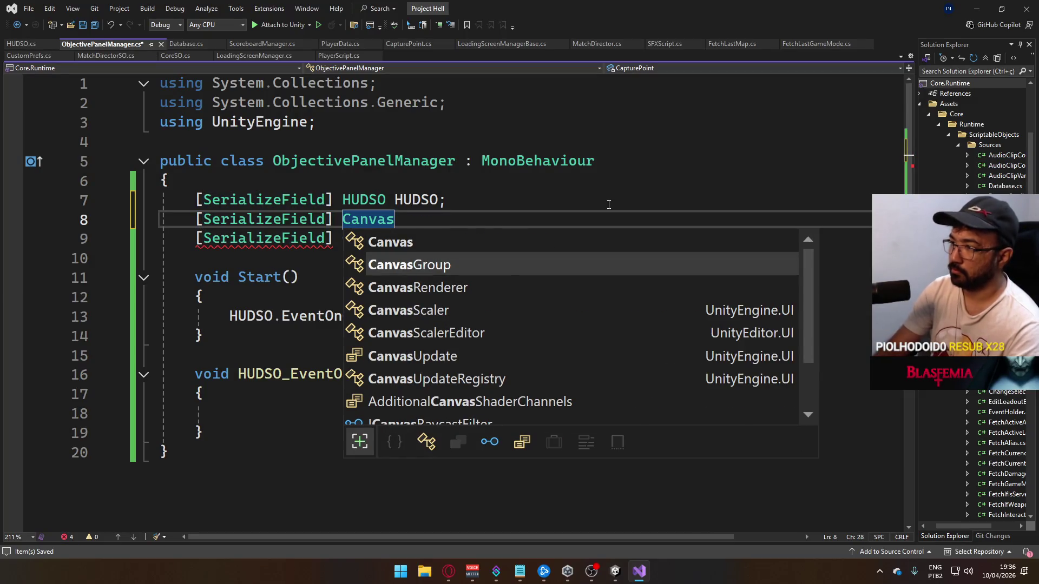
text(c)
key(BackSpace)
text(_canvasGroup)
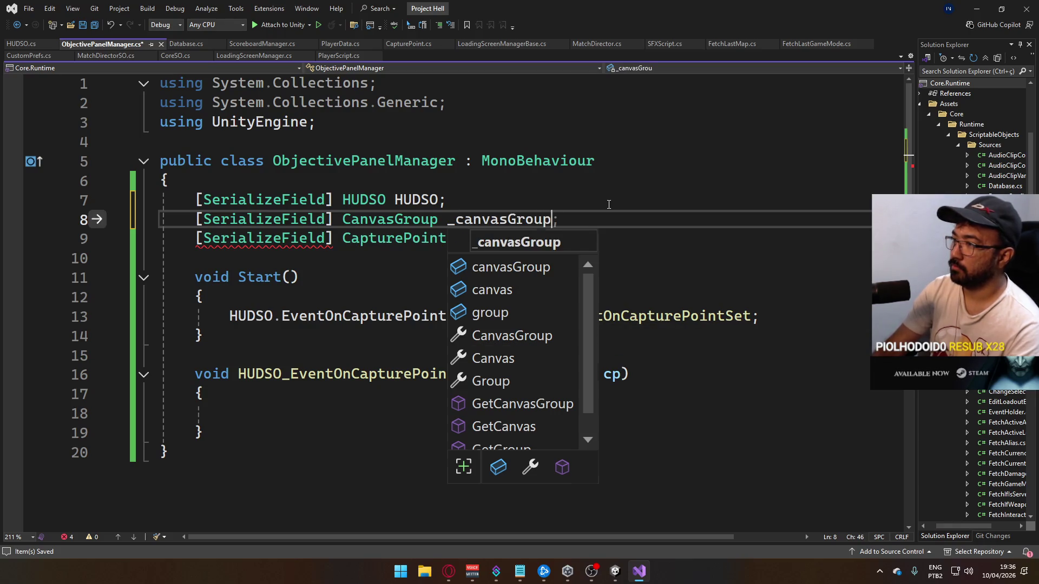
text(;)
key(Down)
key(Down)
key(Down)
key(Down)
key(Down)
key(Down)
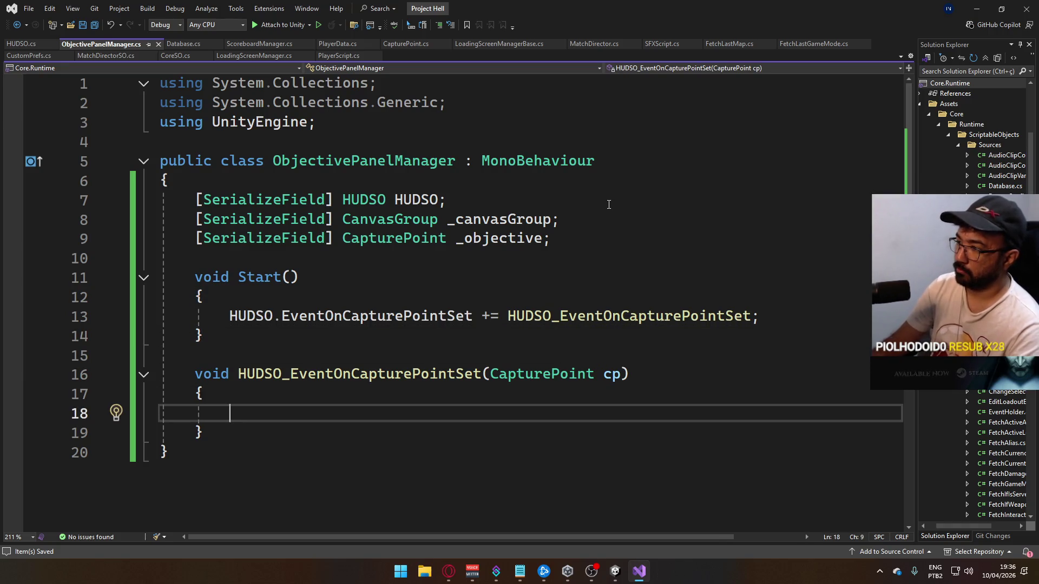
Make the handler set _canvasGroup.alpha = CustomMath.BoolToInt(cp == null)
text(if ()
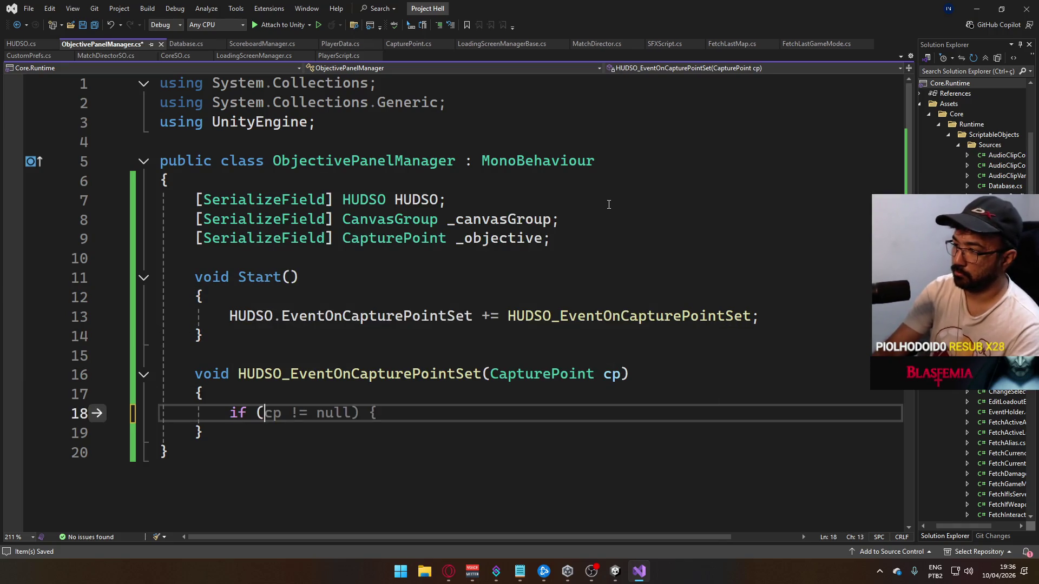
text(cp)
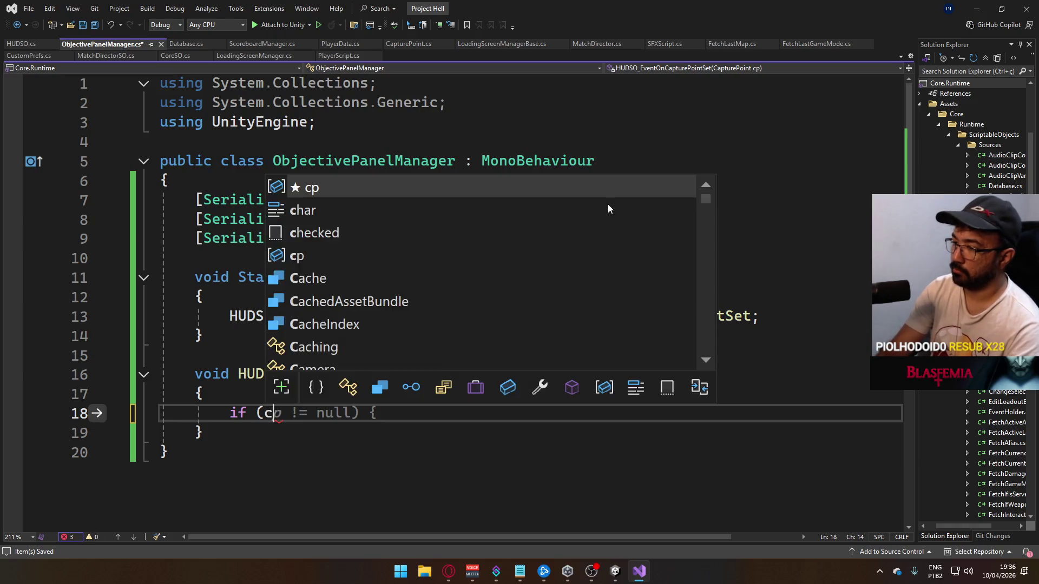
key(BackSpace)
key(BackSpace)
key(BackSpace)
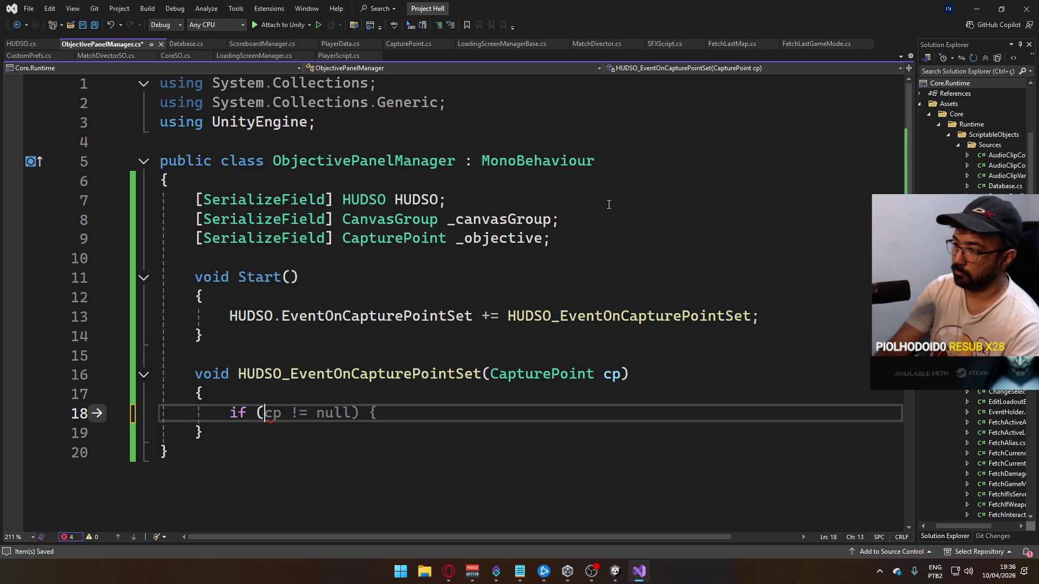
text(_can)
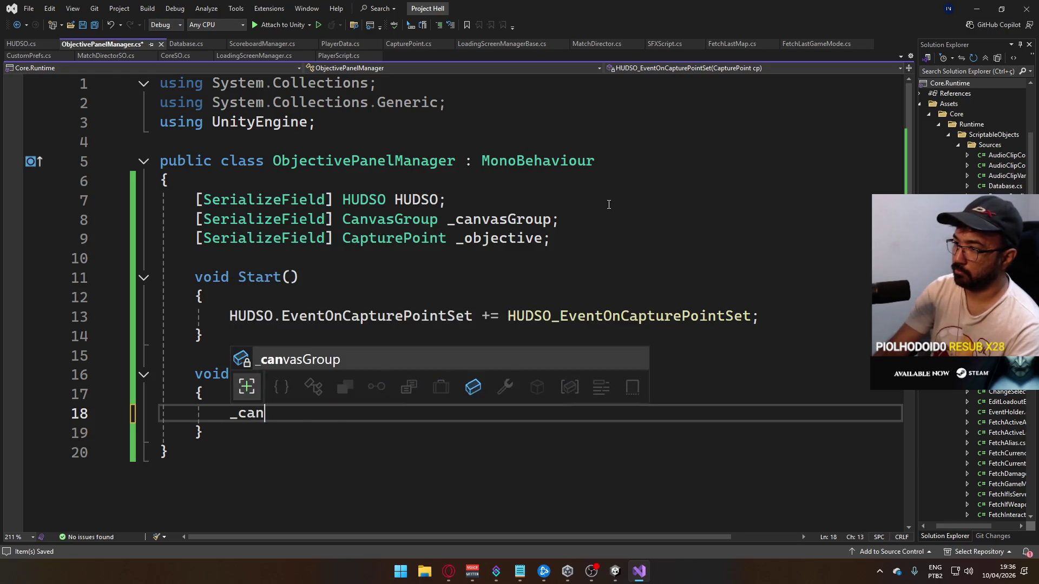
text(vasGroup.alpha = cp)
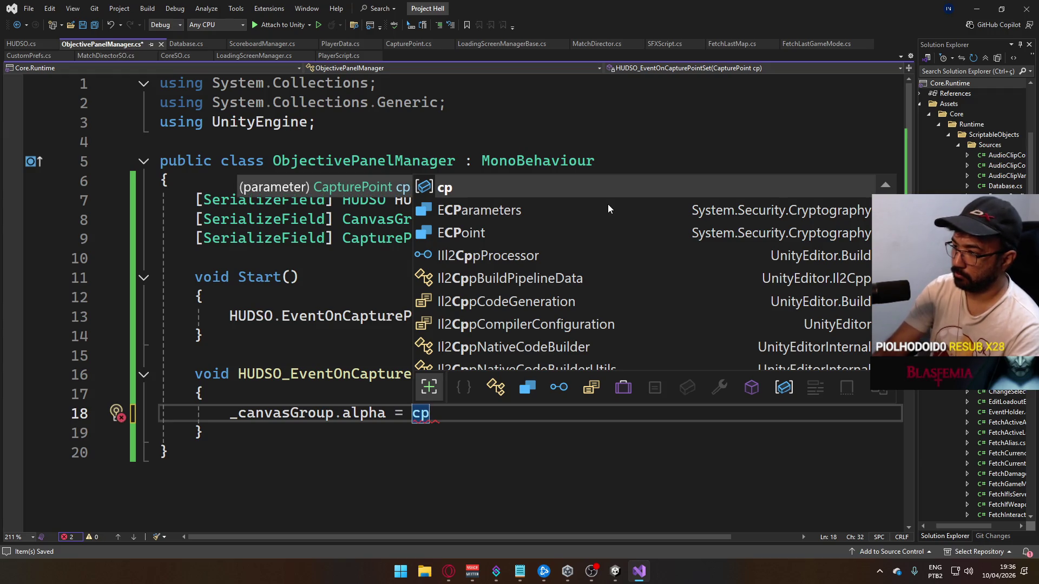
text( == null)
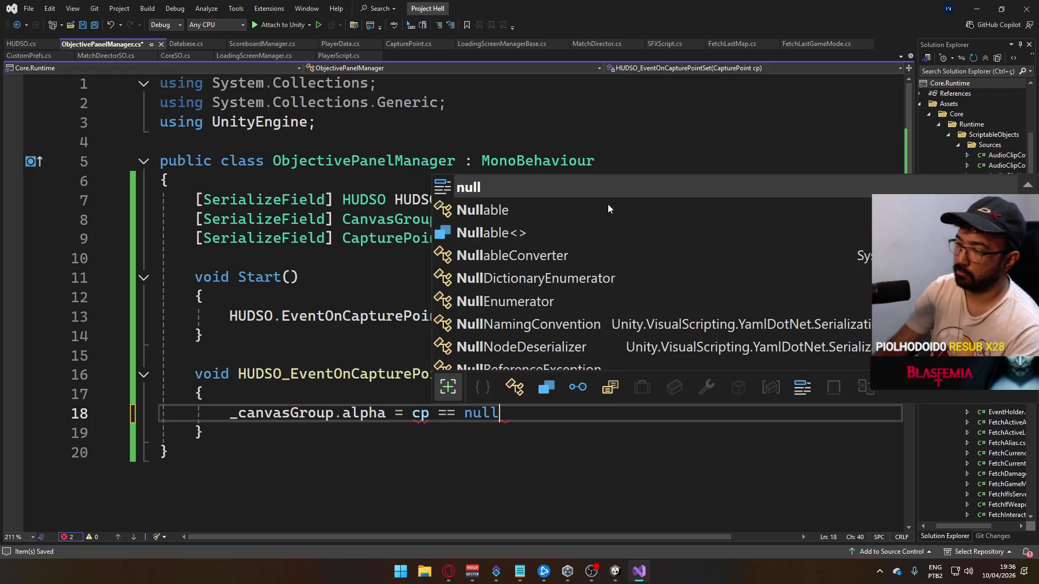
key(Left)
key(Left)
key(Left)
key(Left)
text(Customm)
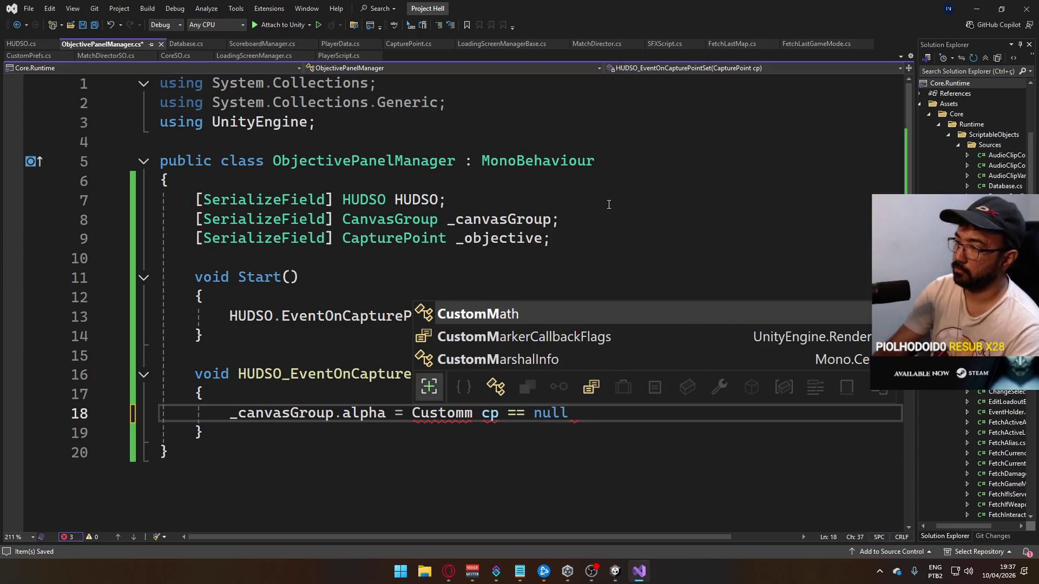
text(.bo()
key(Delete)
key(End)
text();)
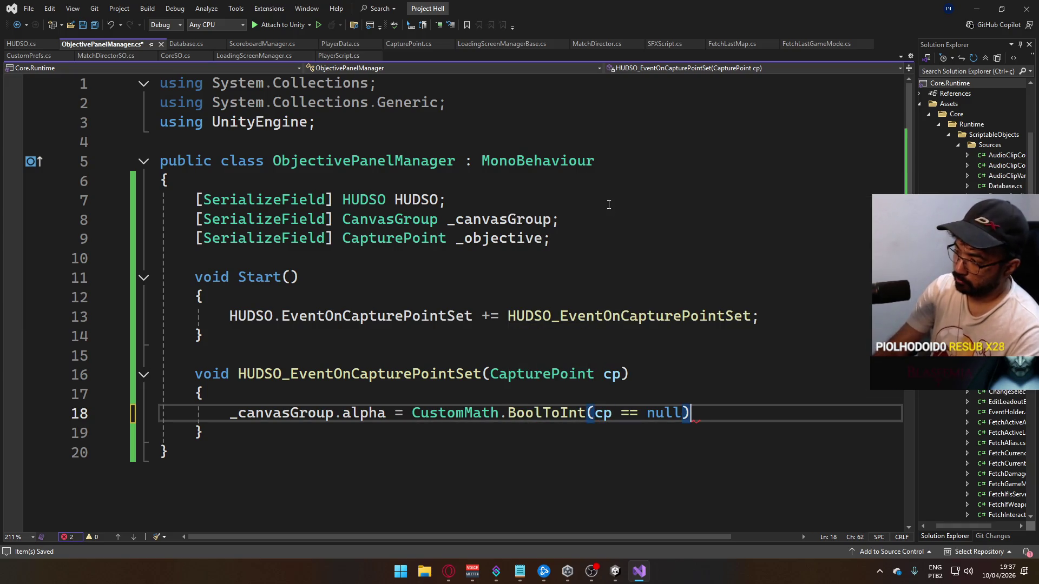
key(Return)
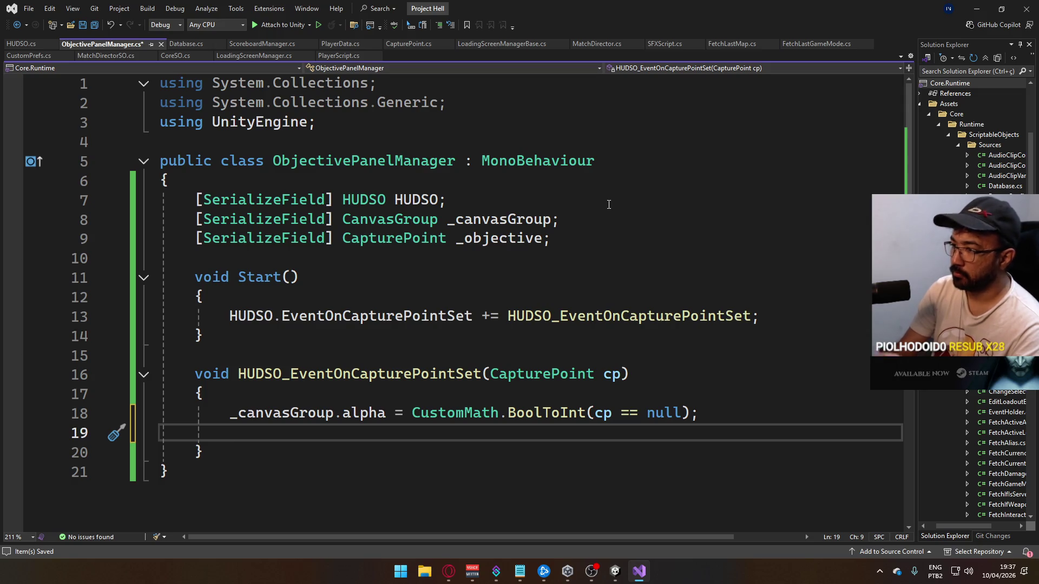
Start a public enum CapturePointStatus with a Neutral value above the class
key(Up)
key(Up)
key(Up)
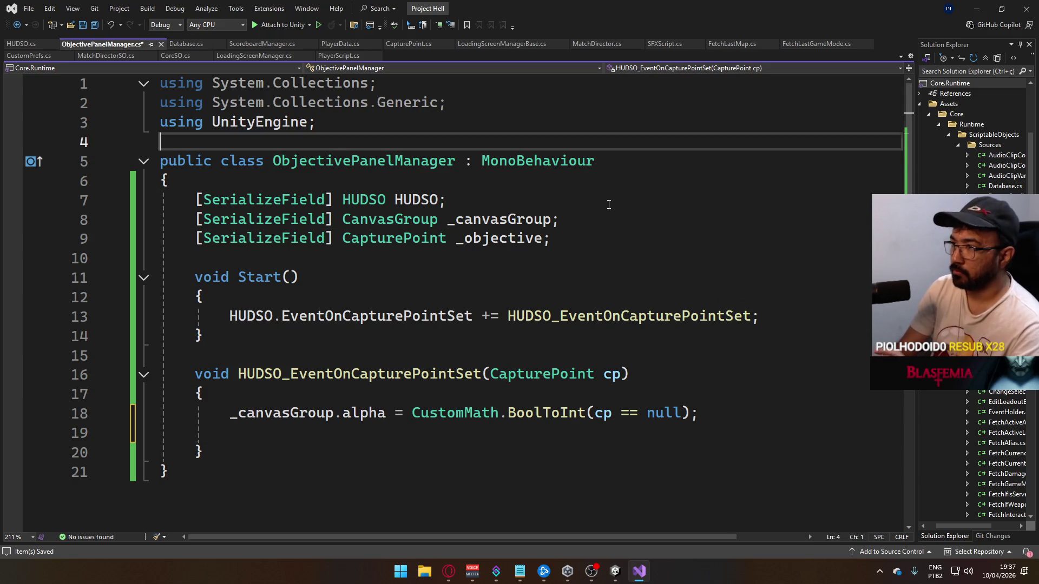
key(Return)
key(Return)
key(Up)
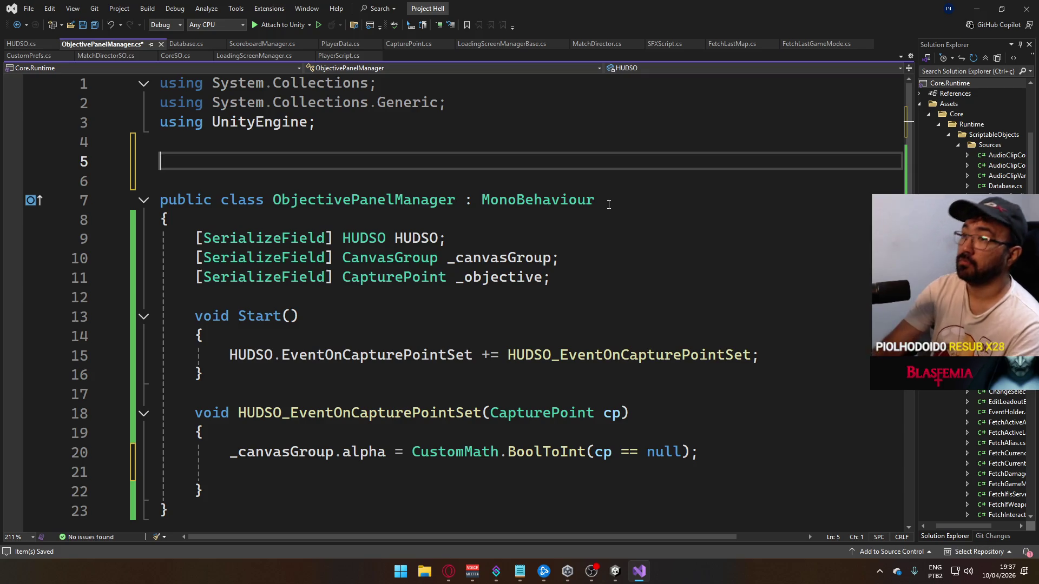
text(Inde)
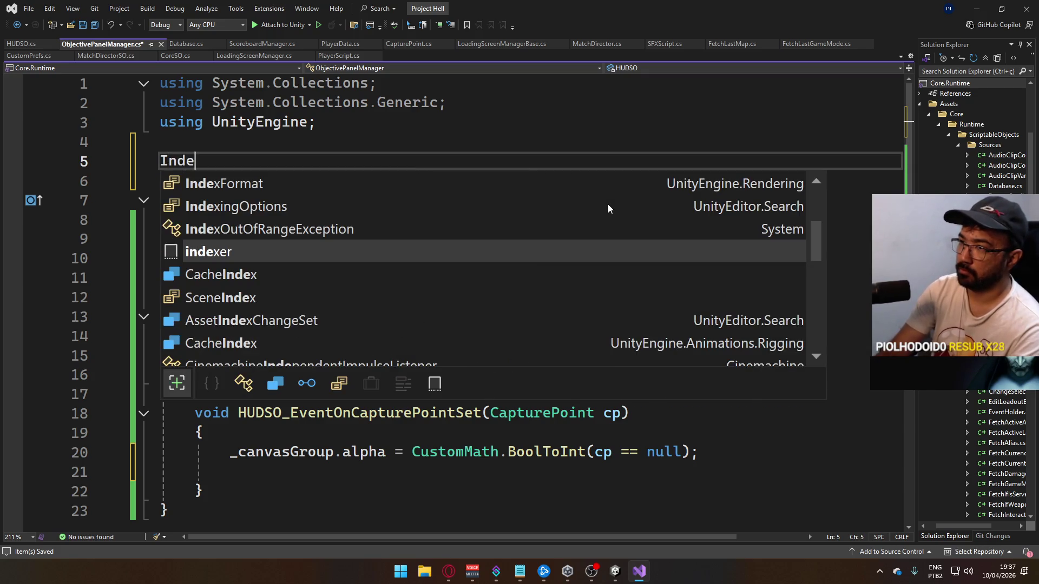
key(BackSpace)
key(BackSpace)
key(BackSpace)
text(public enum )
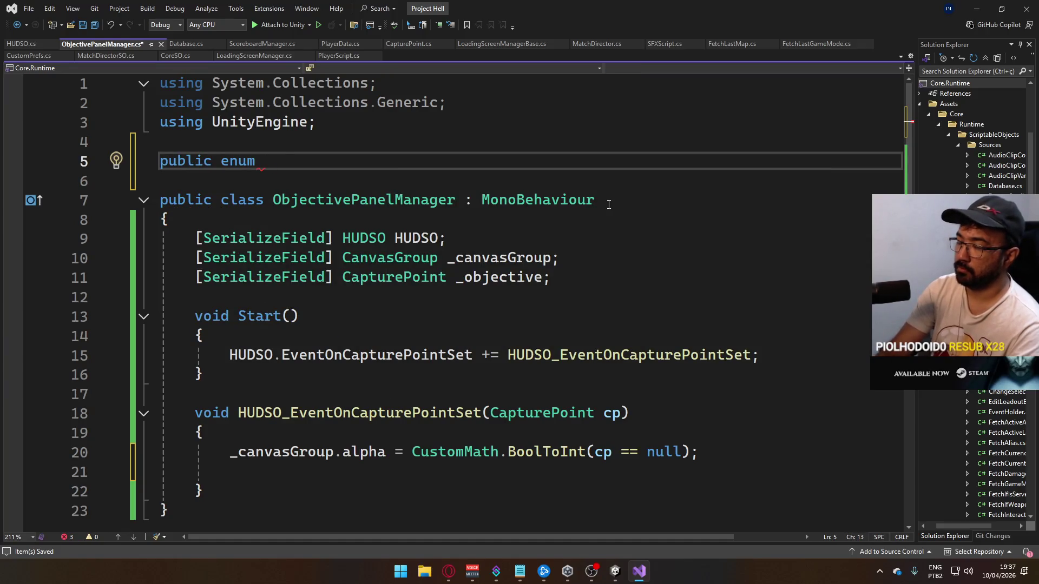
text(Captu)
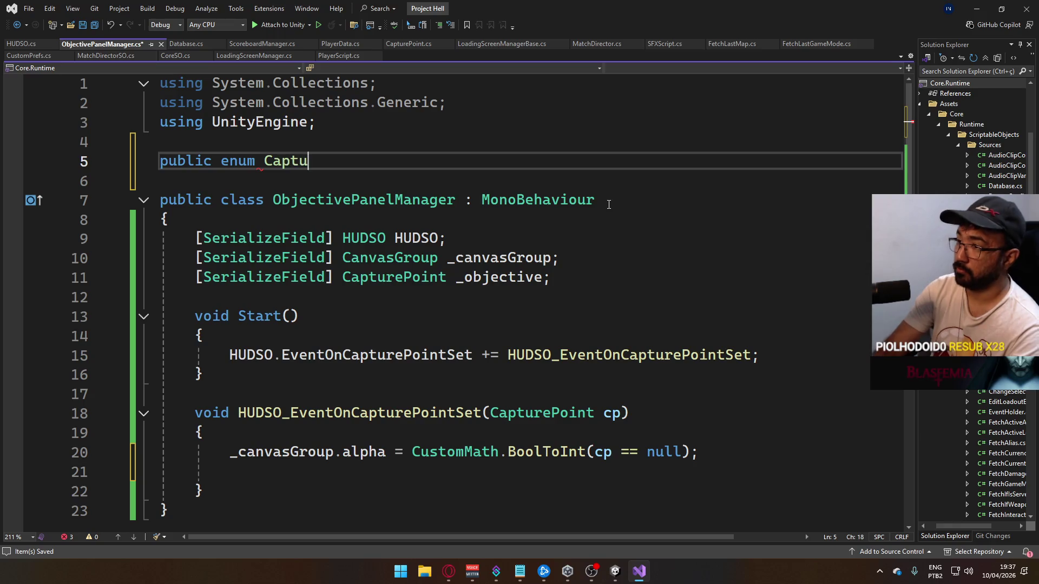
text(rePointStatus)
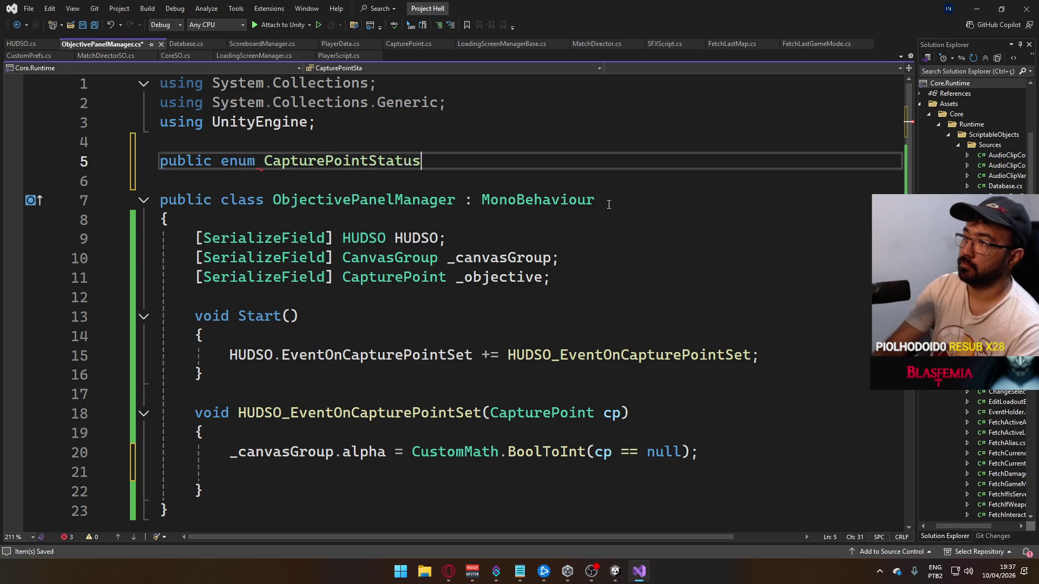
key(Return)
text({)
key(Return)
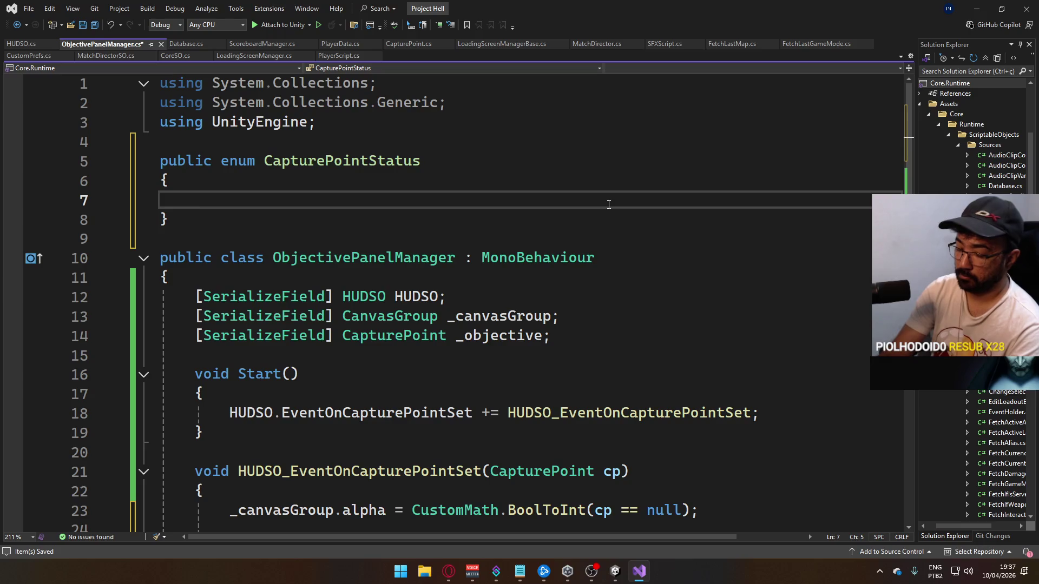
text(Neutral,)
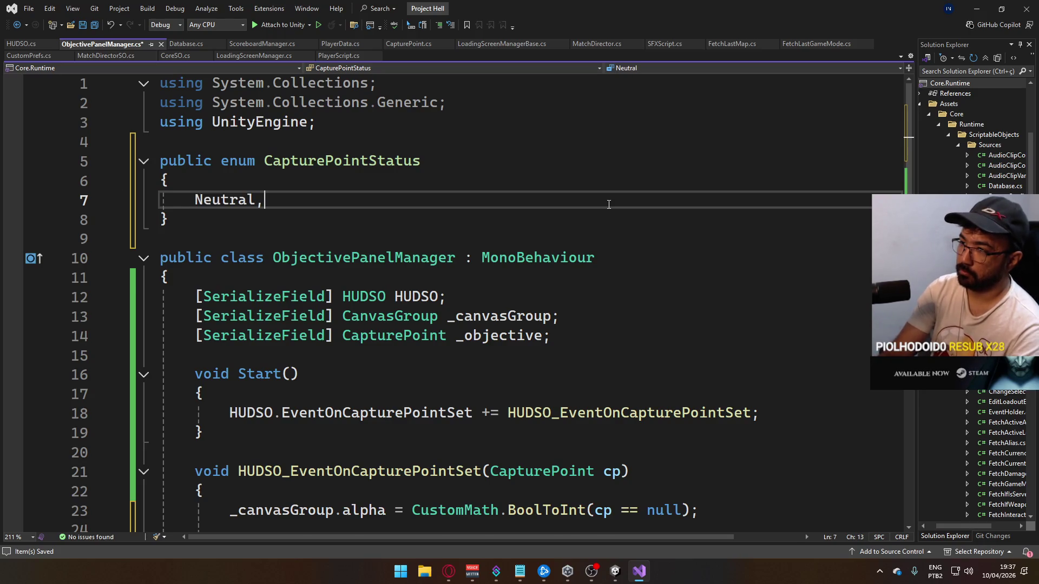
key(Return)
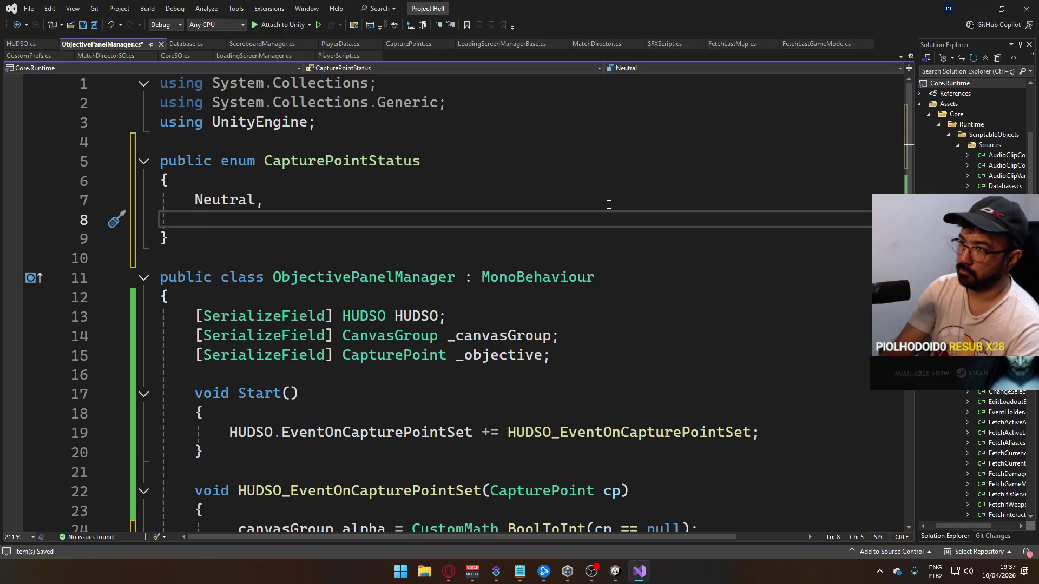
text(Ca)
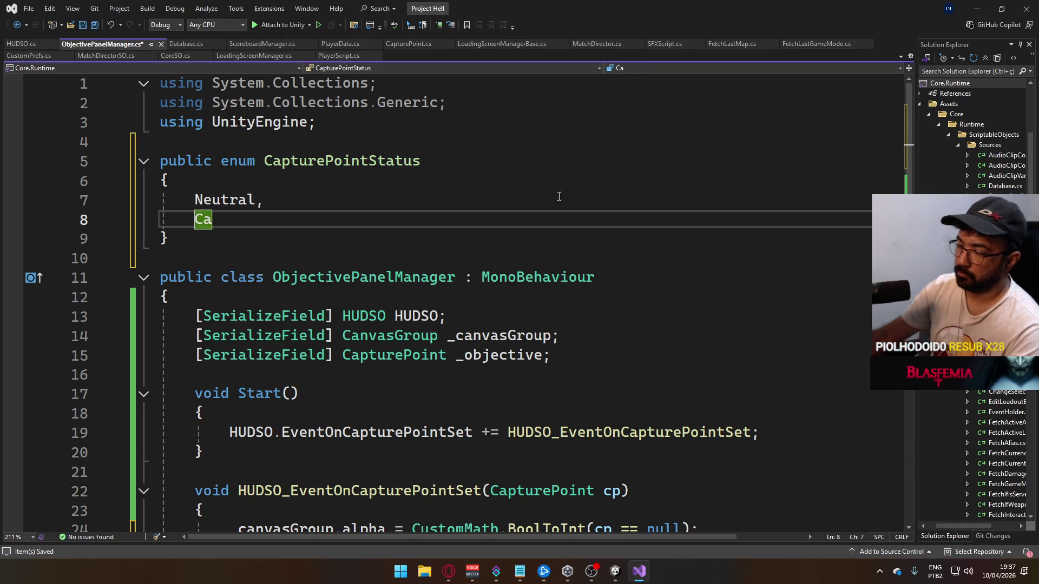
Delete the half-written CapturePointStatus enum block
drag(255, 245, 12, 142)
key(Delete)
key(Delete)
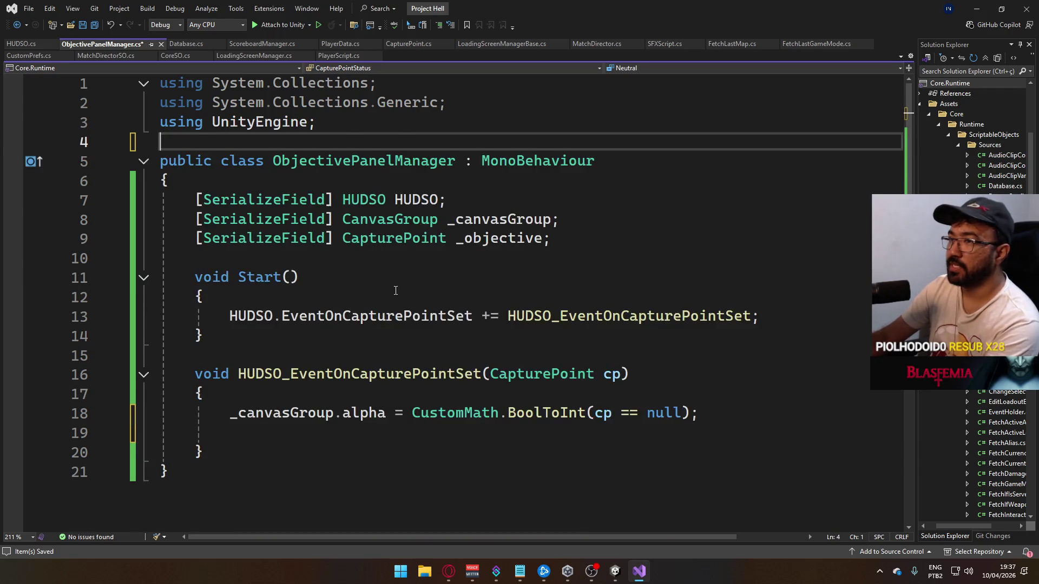
scroll(371, 390, down, 2)
Add an '// animator id set' comment inside the capture-point handler
click(378, 376)
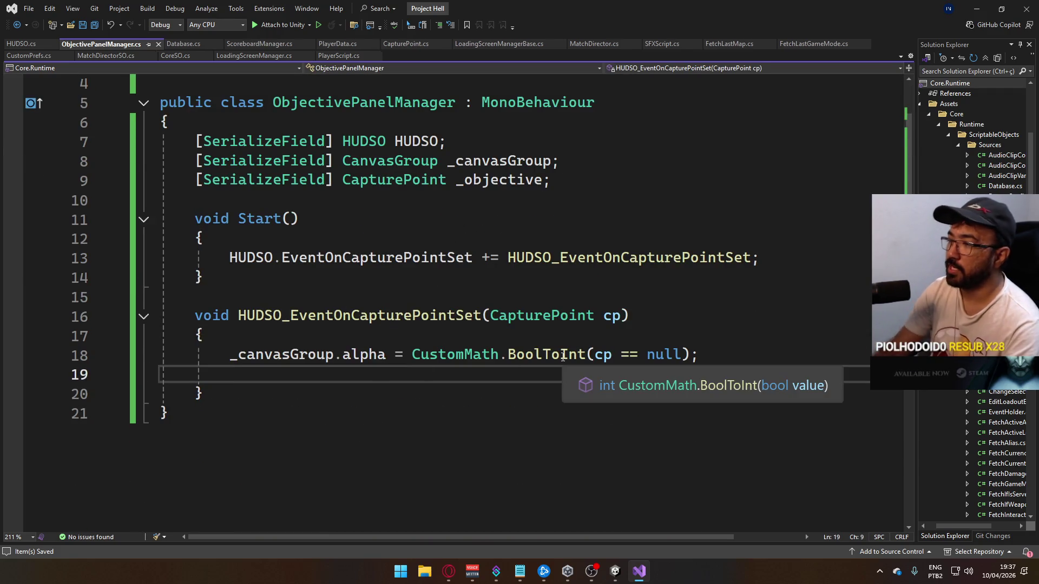
key(Return)
text(//)
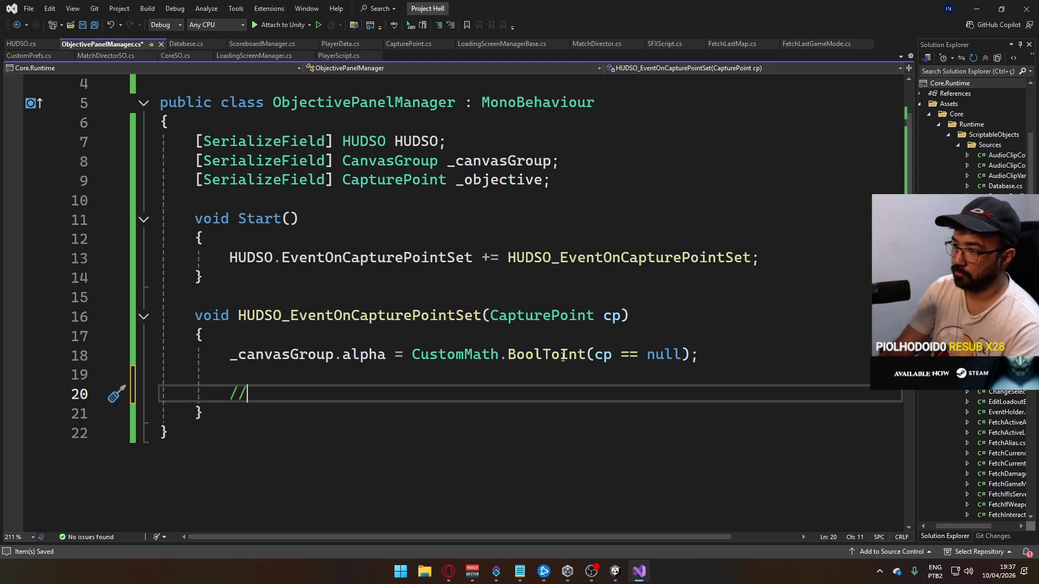
text( animator id set)
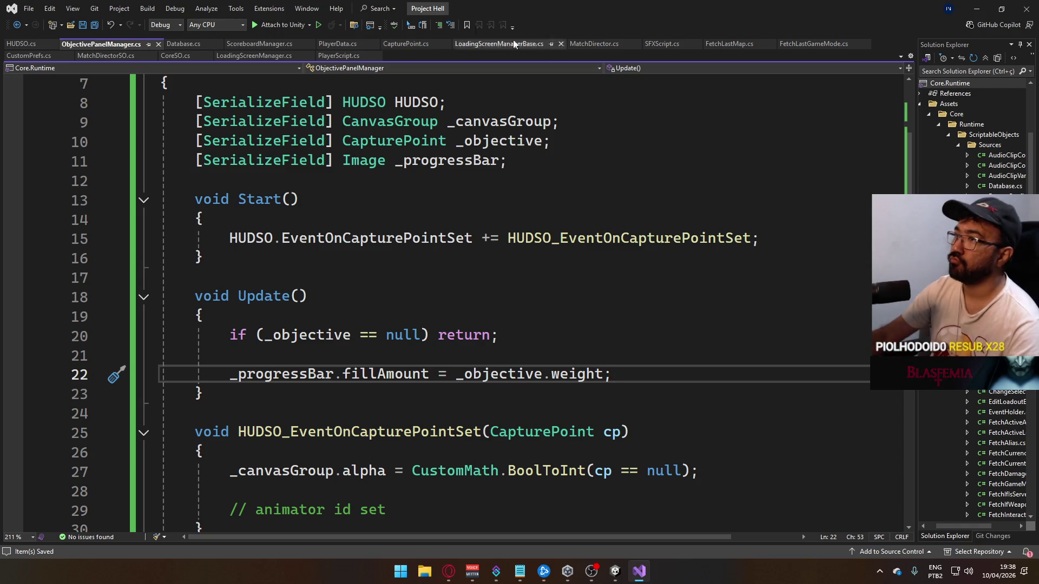
click(407, 44)
Add '[SyncVar] public int id;' above CapturePoint's team field and save the file
scroll(438, 202, up, 8)
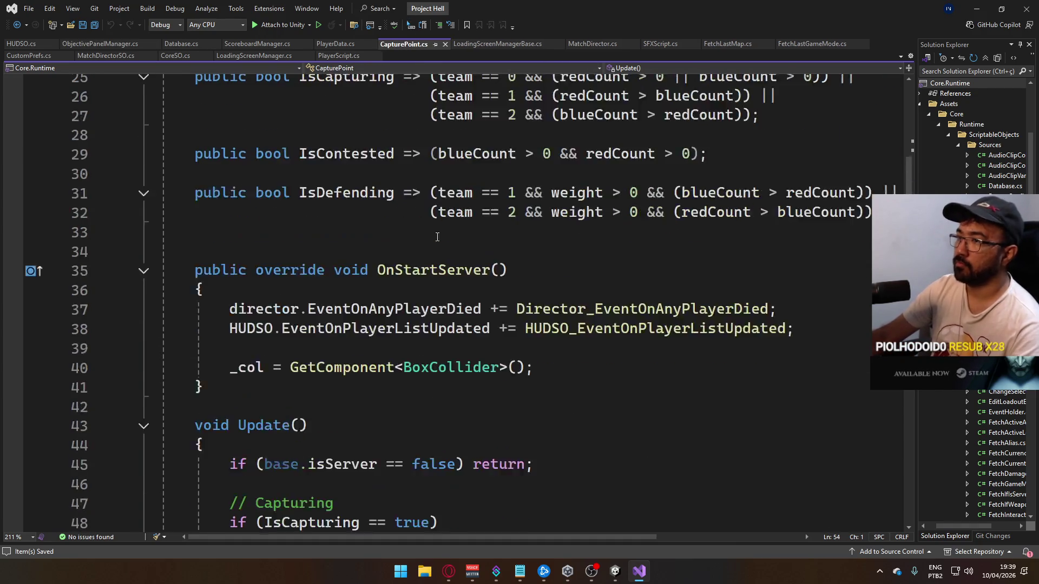
scroll(431, 247, up, 2)
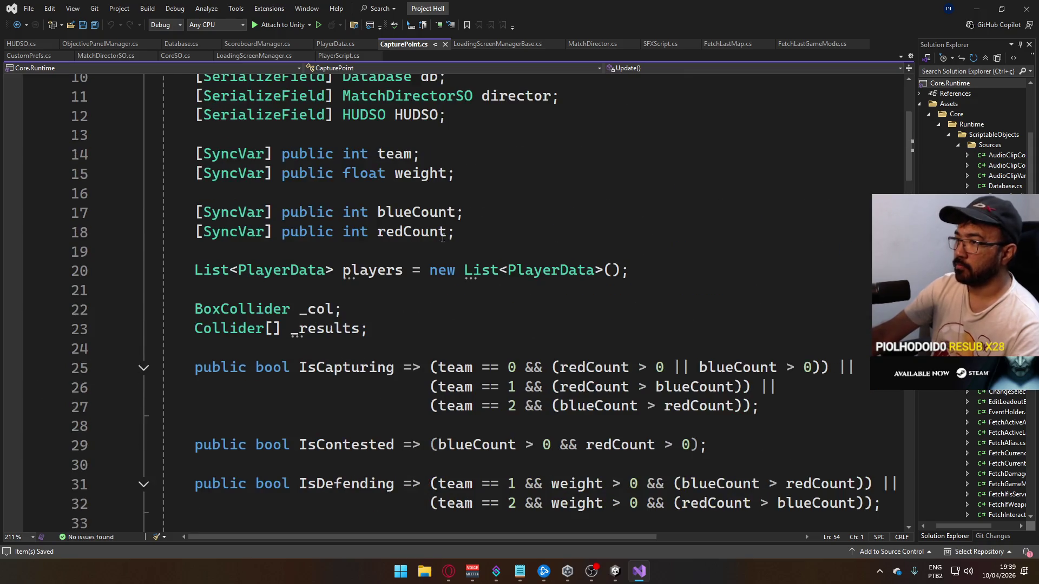
click(484, 144)
key(Return)
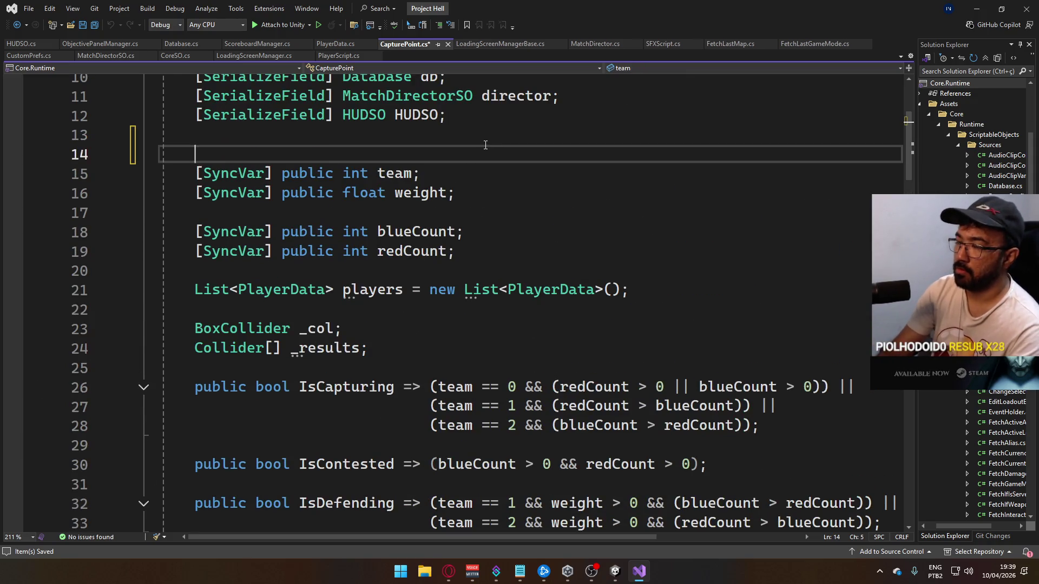
text([Sync)
key(BackSpace)
key(BackSpace)
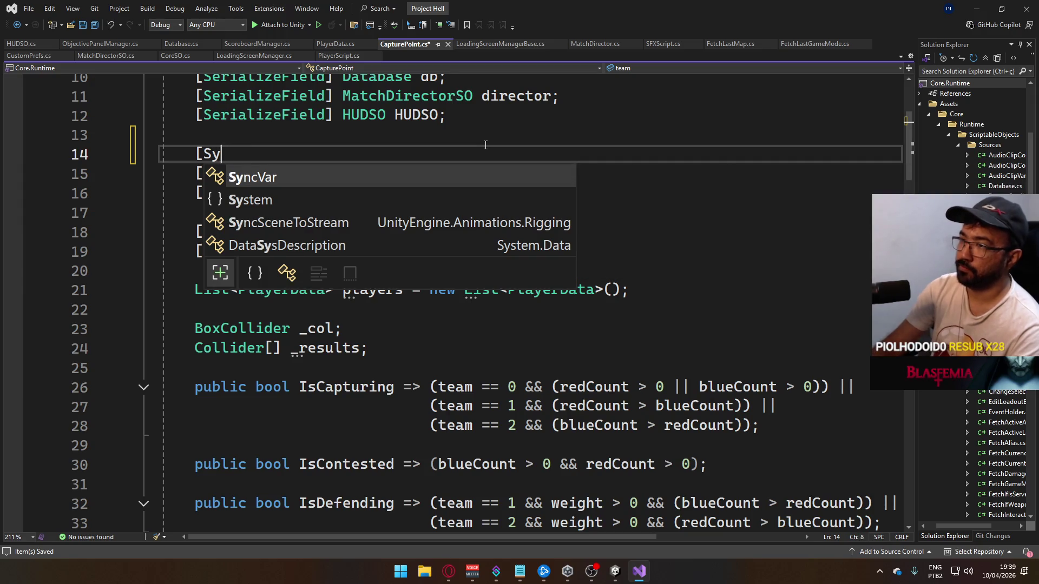
key(Tab)
text(] public )
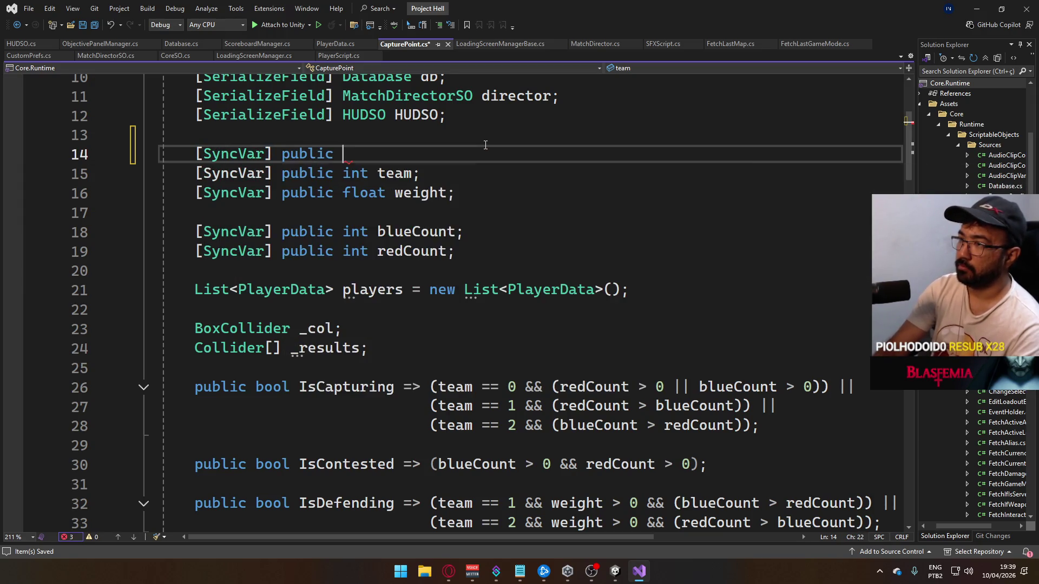
text(int id;)
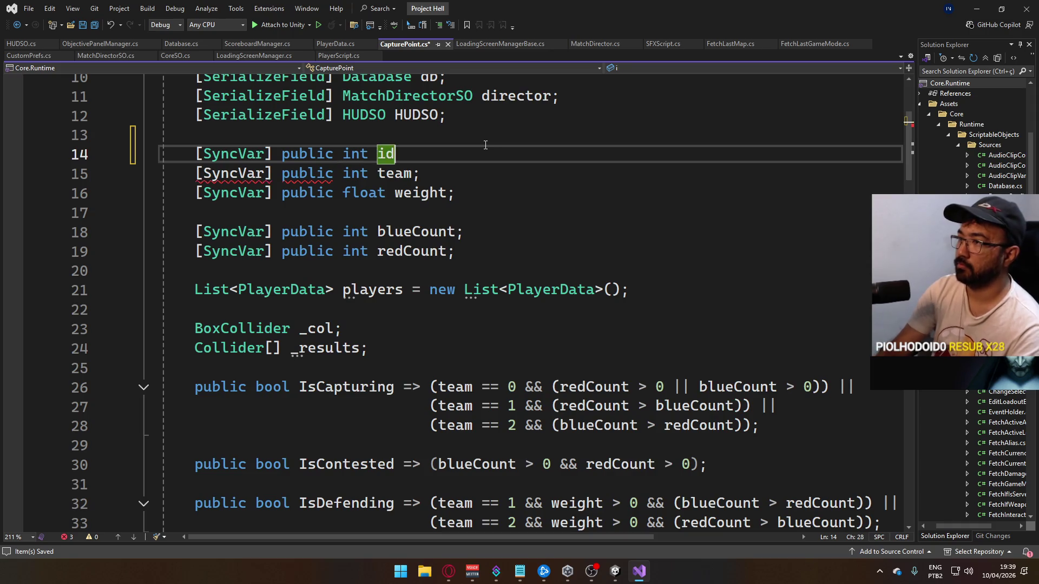
key(ctrl+s)
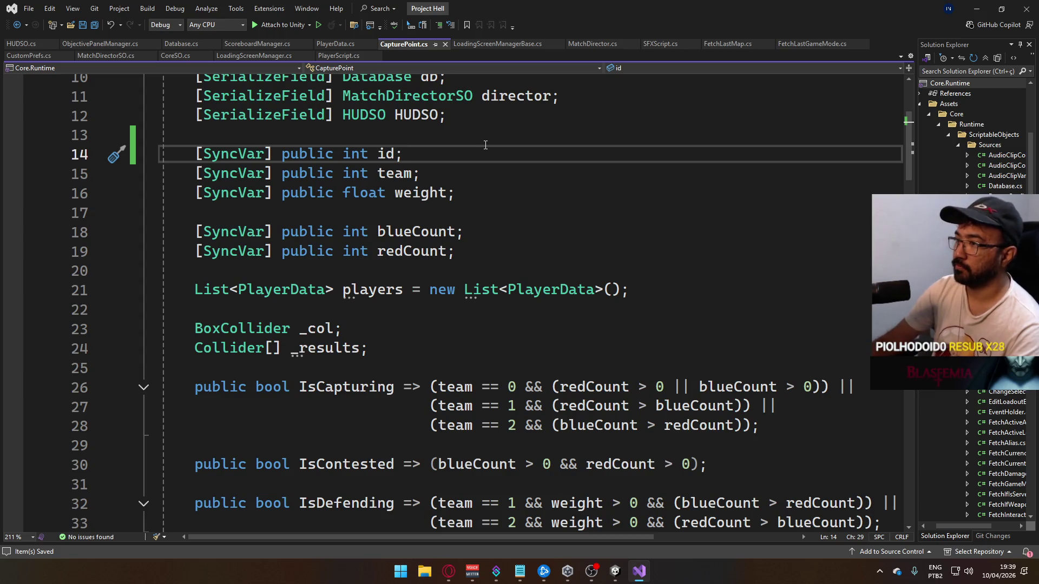
scroll(539, 254, up, 3)
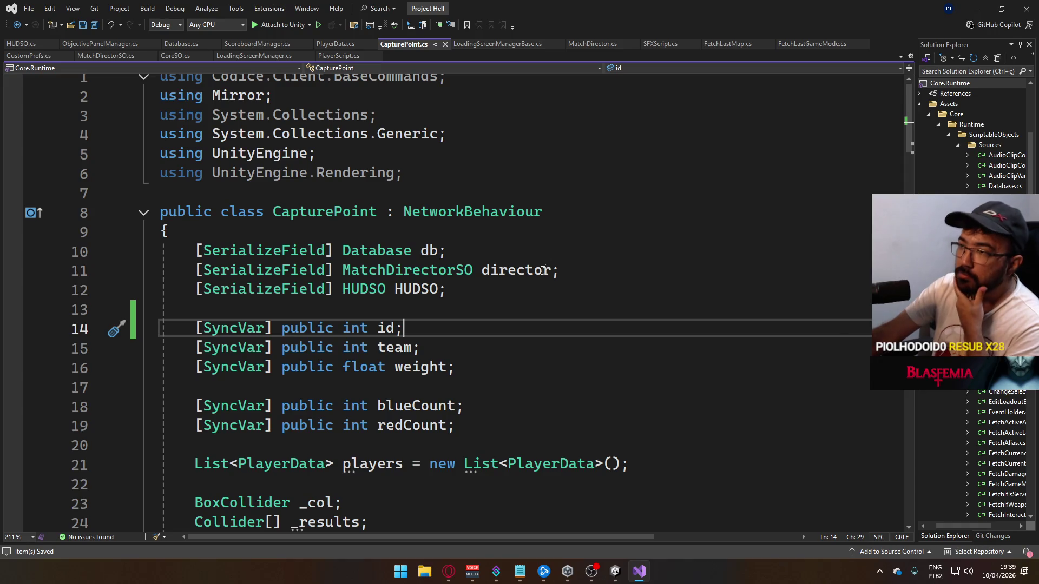
scroll(511, 277, down, 4)
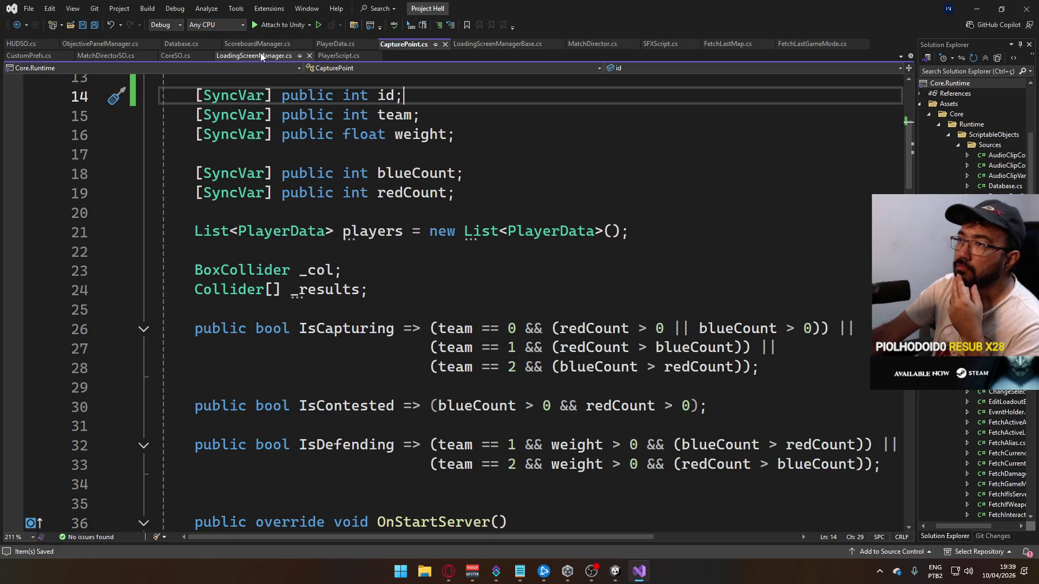
click(81, 44)
Add an 'if (cp == null) return;' null check after the alpha assignment
scroll(541, 297, down, 4)
scroll(541, 296, up, 3)
scroll(541, 296, down, 2)
click(670, 318)
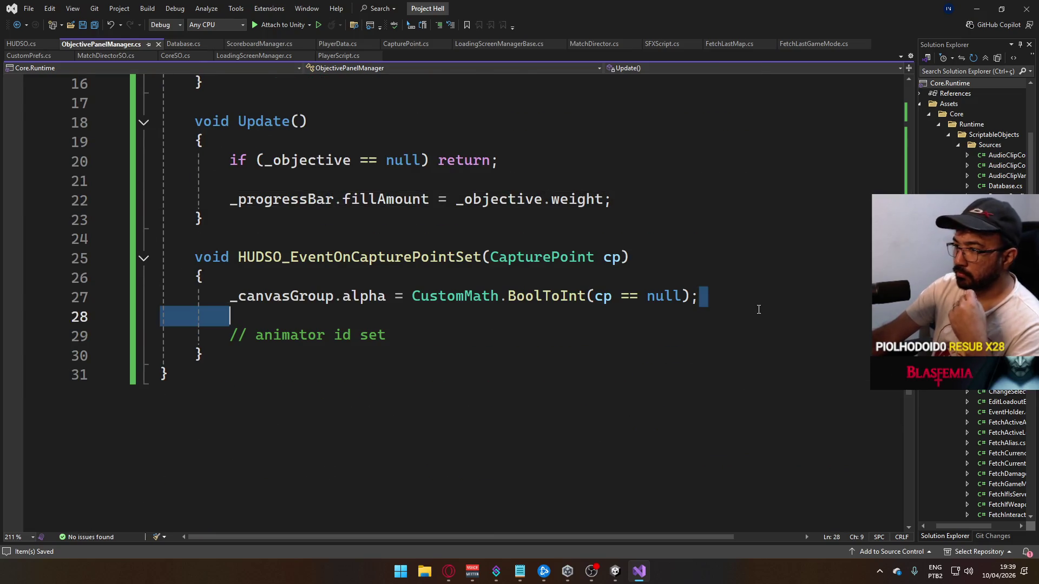
key(Return)
text(if)
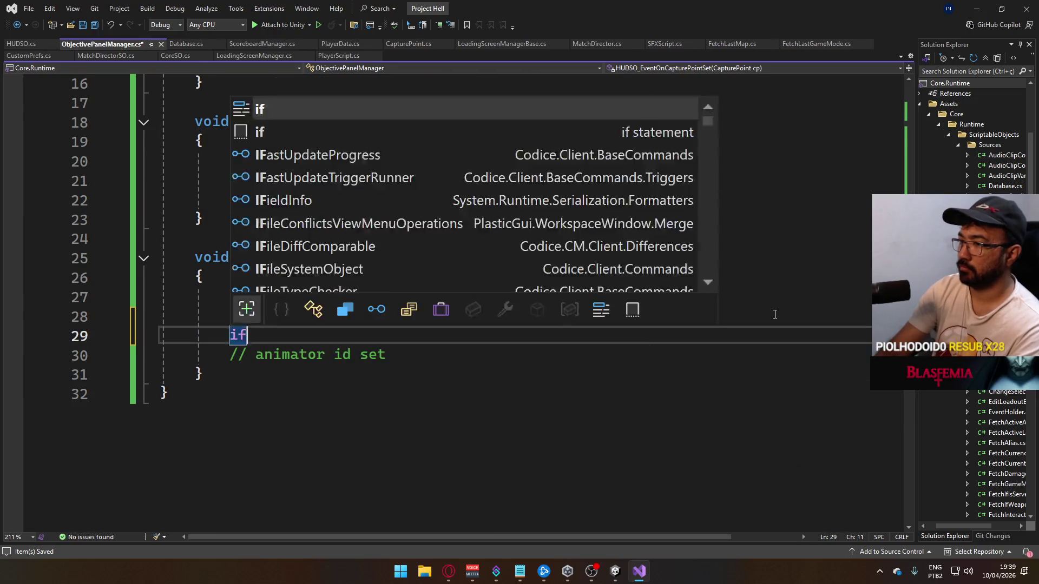
text( (cp == null) retu)
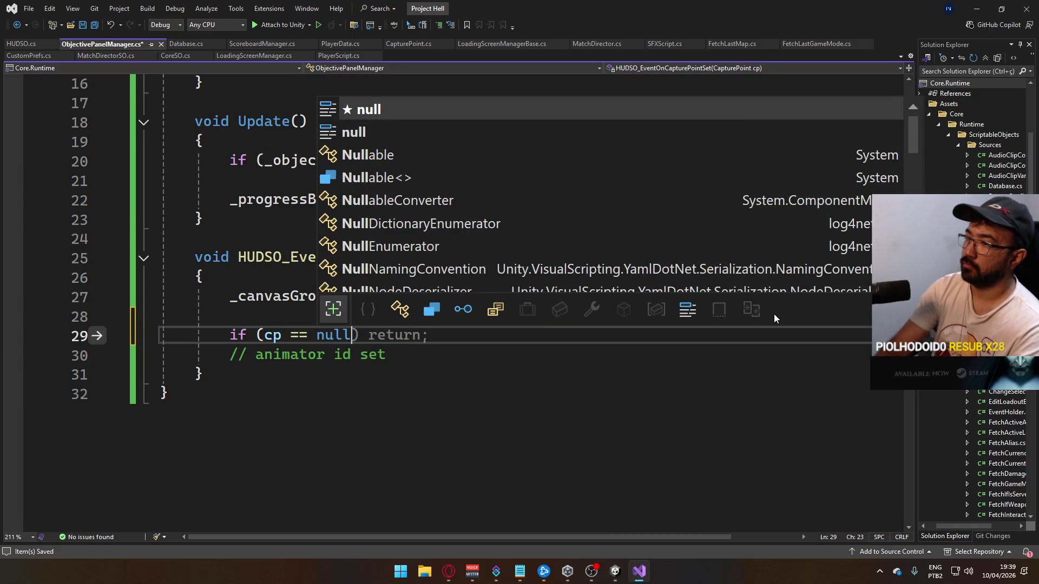
key(Tab)
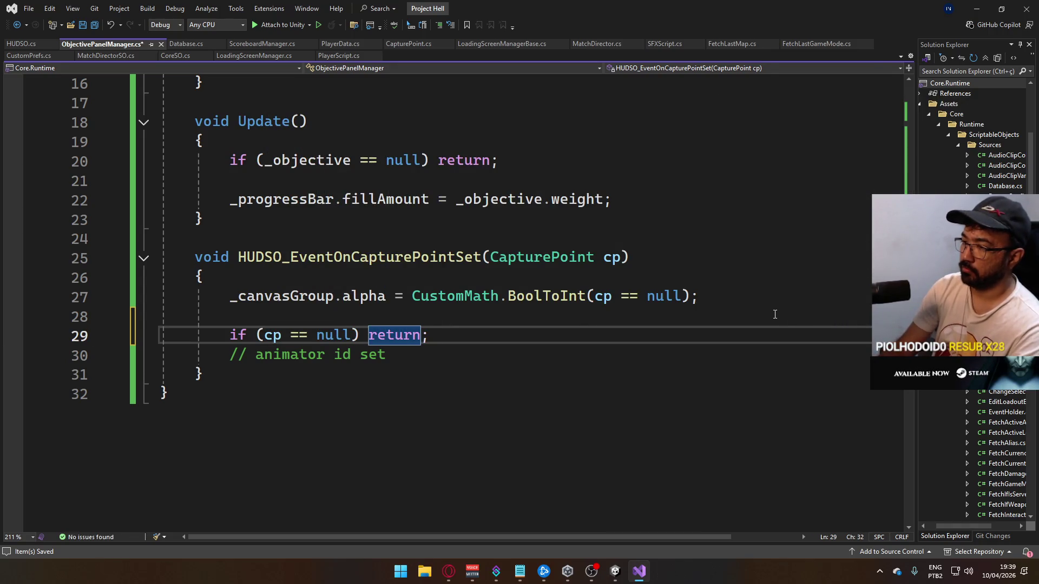
Insert '_progressBar.fillAmount = 0' above the null check
click(775, 314)
key(Return)
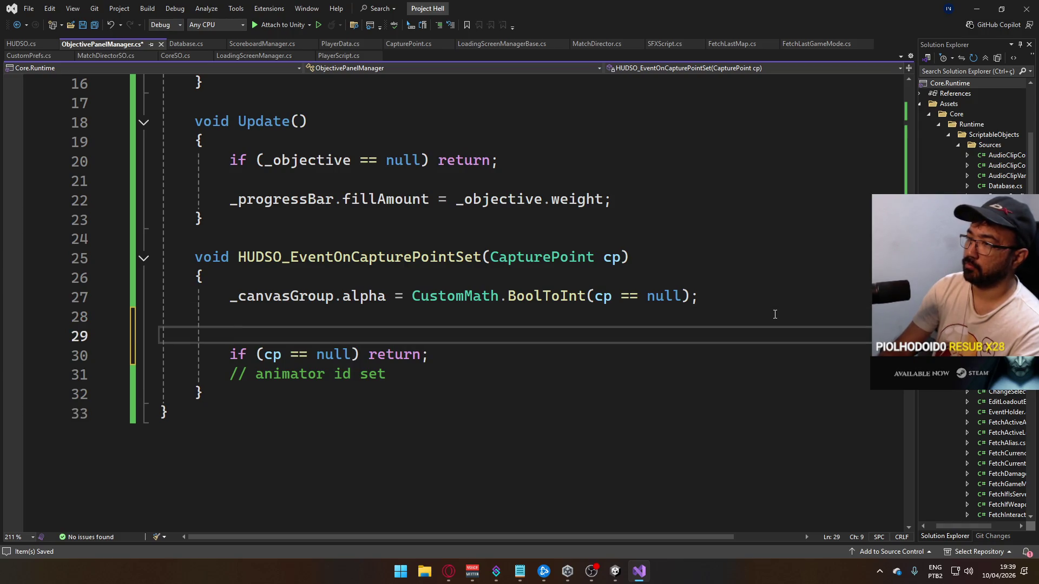
key(Up)
text(_)
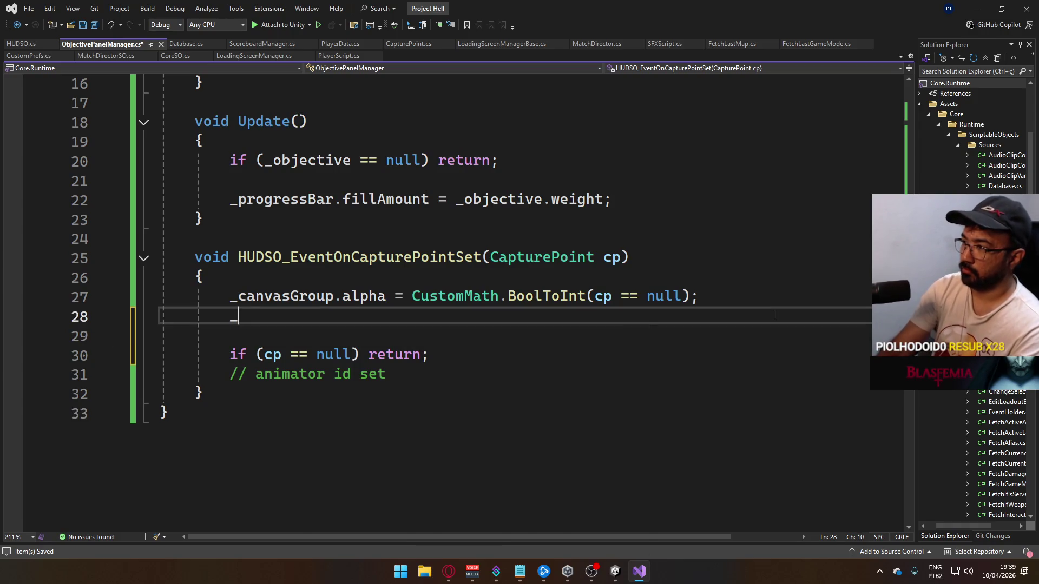
text(objective.weight = 0)
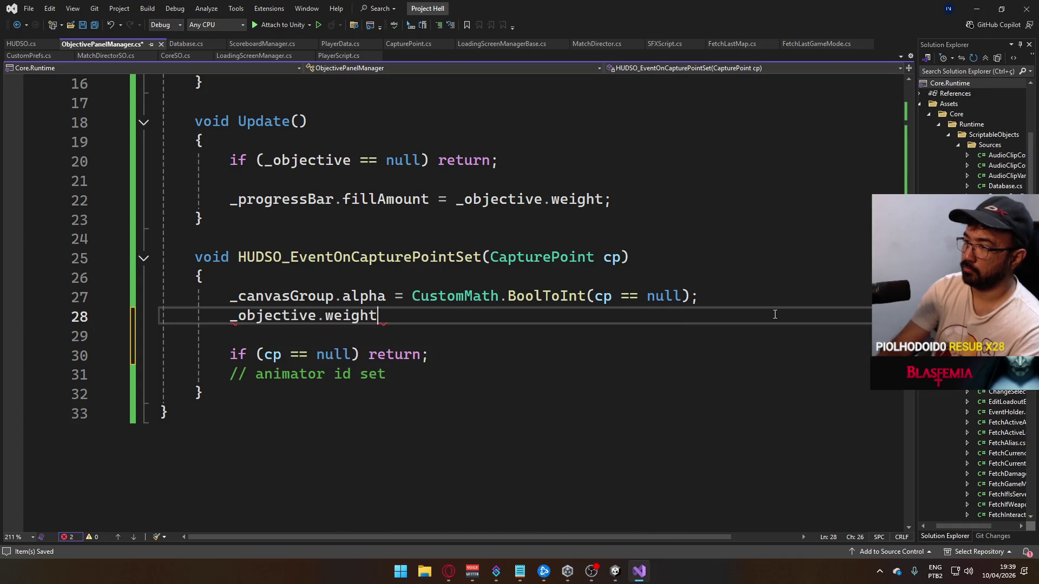
key(BackSpace)
key(BackSpace)
key(BackSpace)
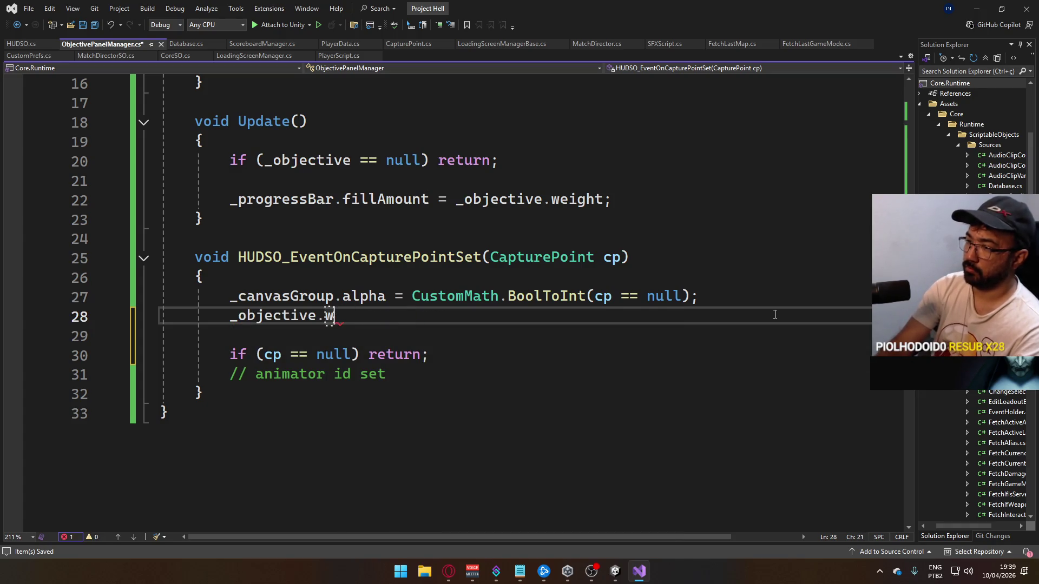
text(_progressBar.fi)
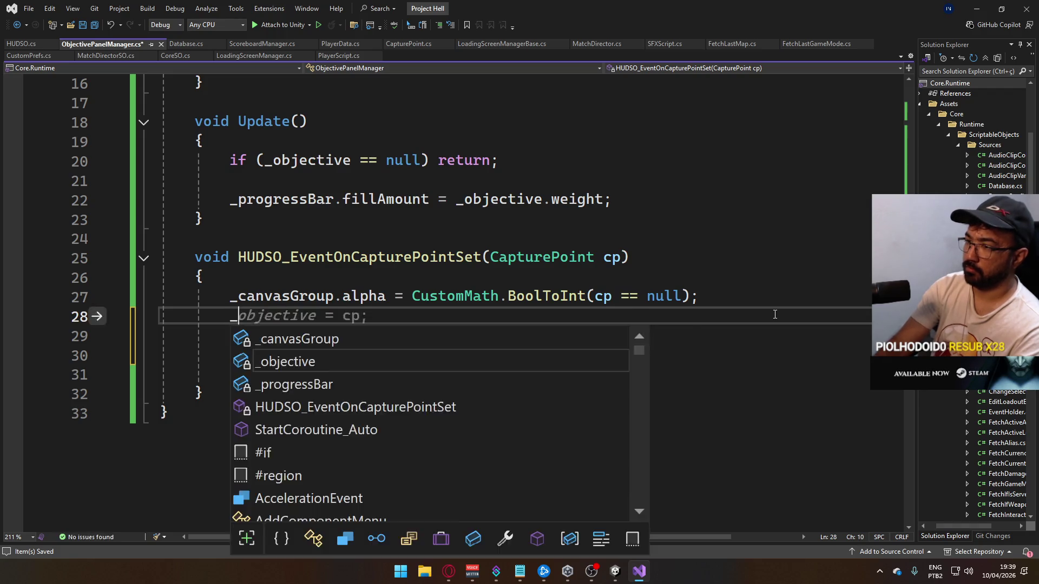
key(Tab)
text(= 0)
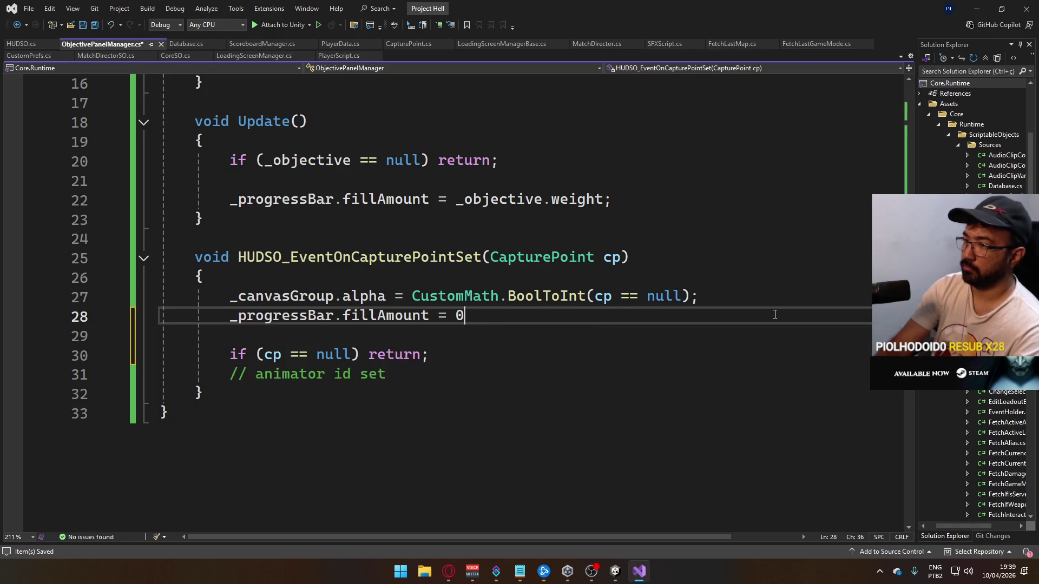
Tidy the blank lines after the null check and below the animator comment
key(Down)
key(Down)
key(Return)
key(Return)
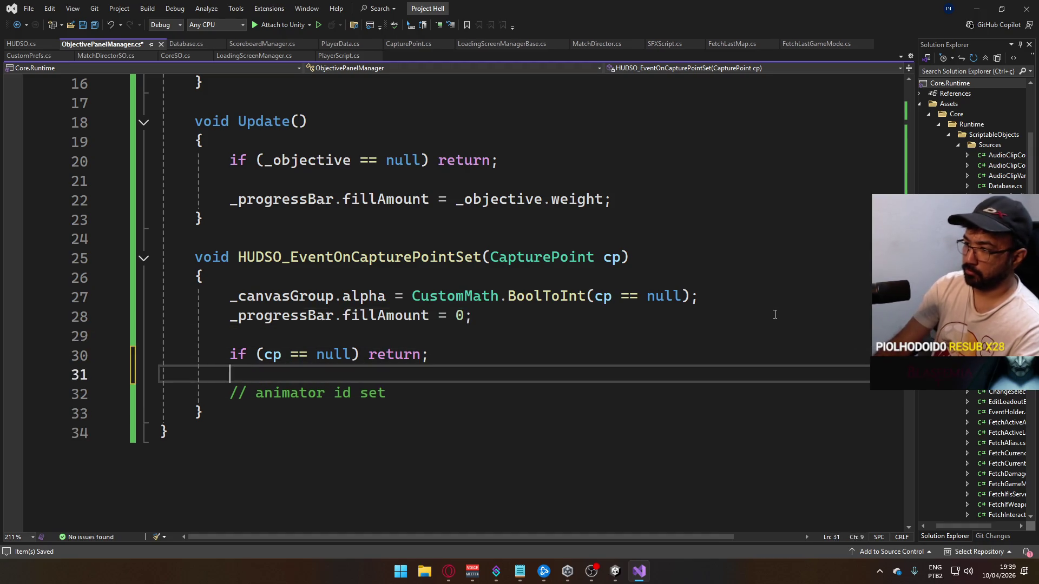
key(Up)
key(Delete)
key(Down)
key(End)
key(Return)
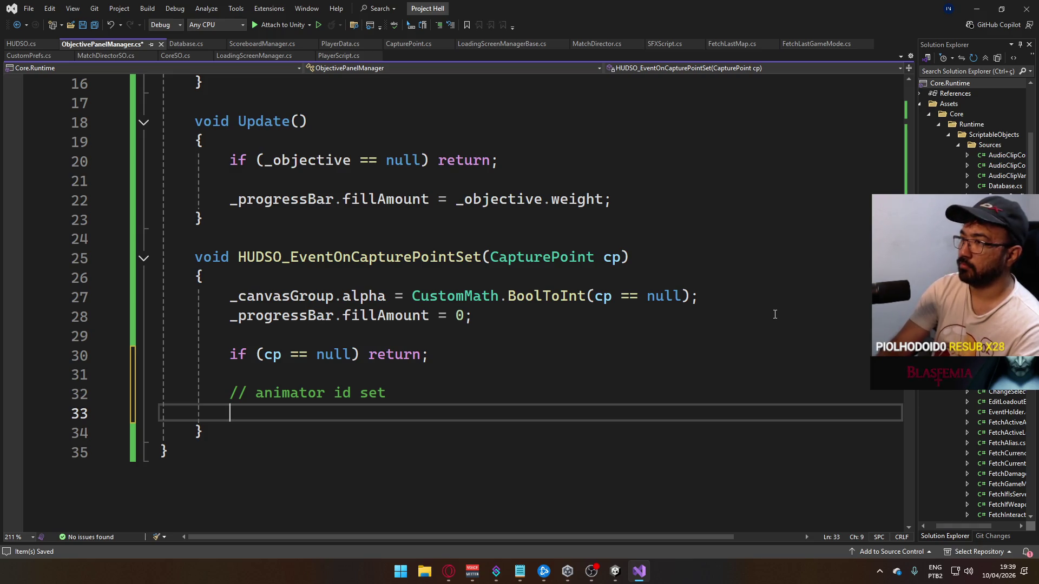
Declare a '[SerializeField] Image _icon;' field under _objective and save
scroll(439, 276, up, 5)
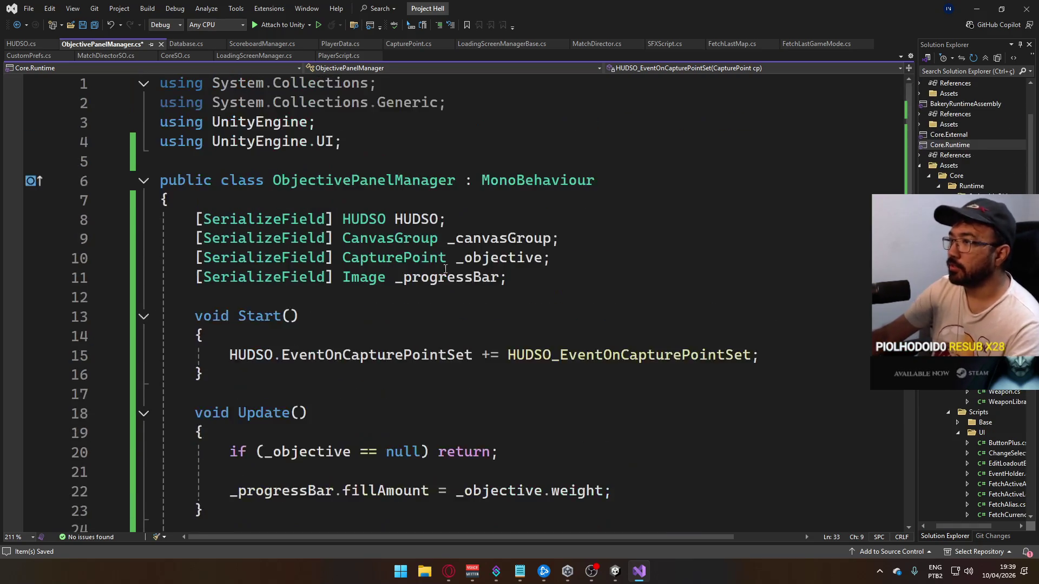
click(588, 237)
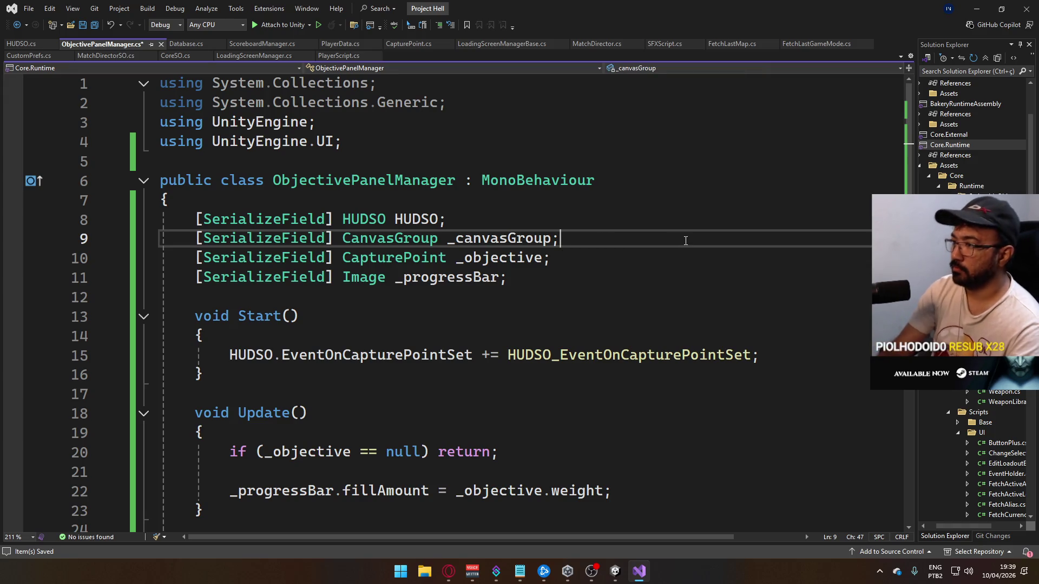
key(Down)
key(End)
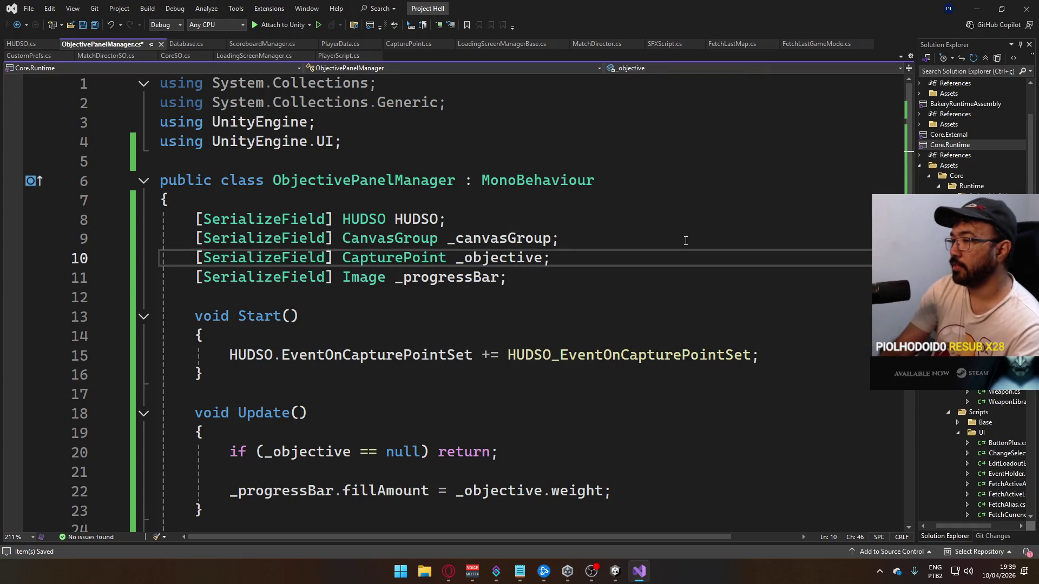
key(Return)
text([Se)
key(Tab)
text(] )
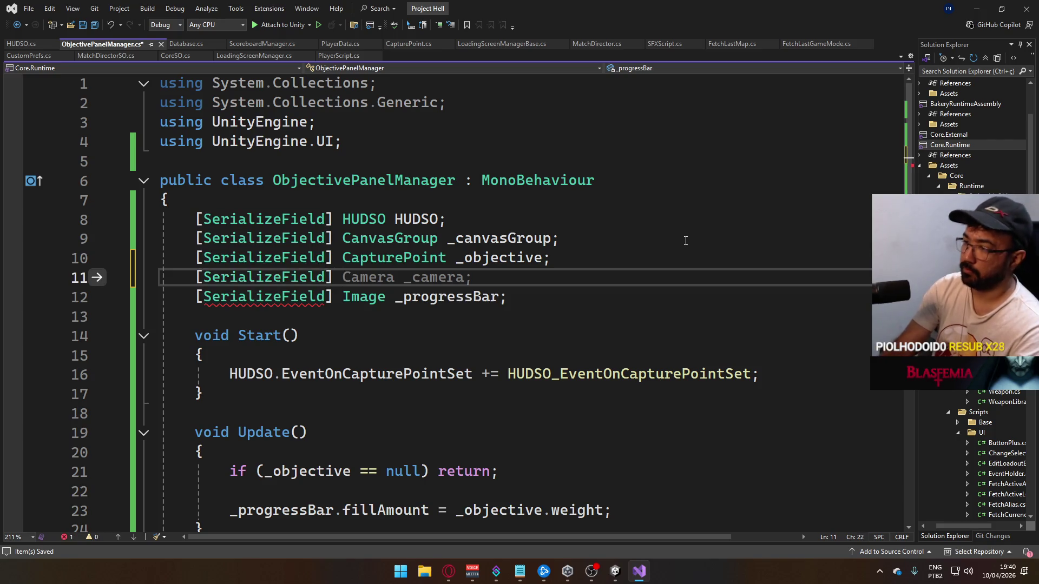
text(Image _icon/;)
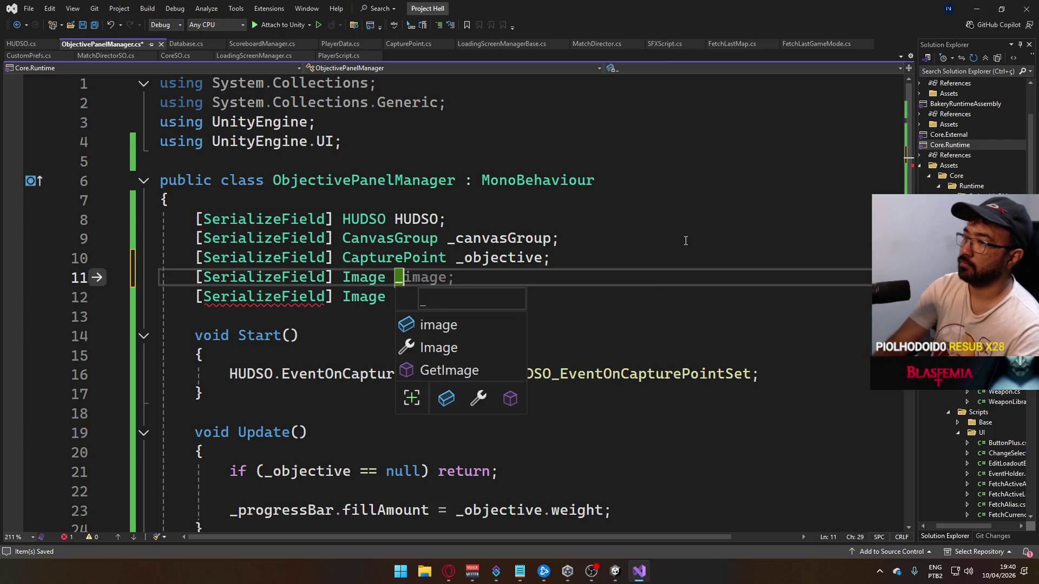
key(BackSpace)
key(ctrl+s)
Add '[SerializeField] TMP_Text _label;' below _canvasGroup and save the script
key(Up)
key(Up)
key(ctrl+r)
key(ctrl+r)
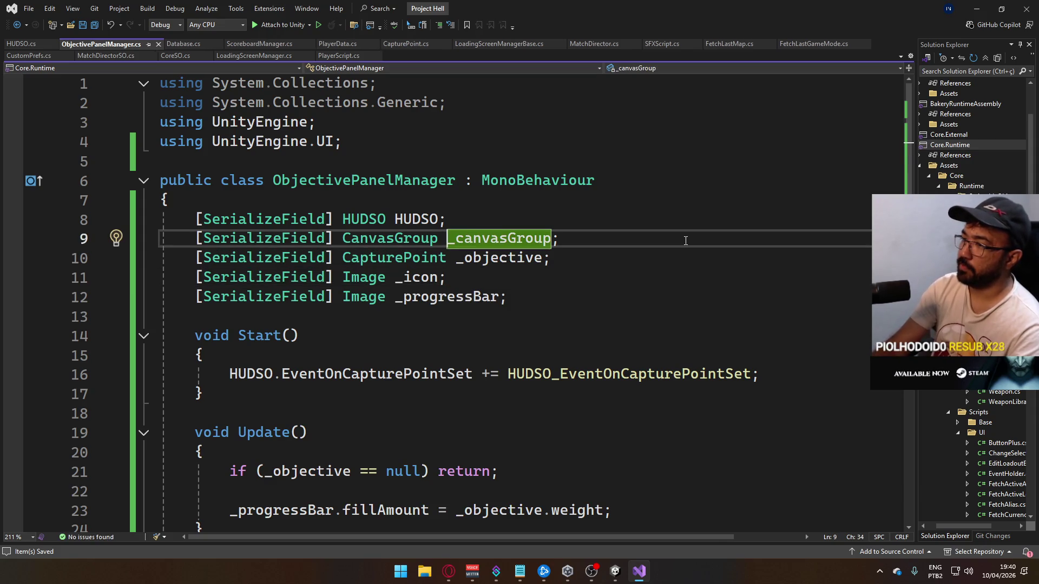
key(Escape)
key(End)
key(Return)
text([SerializeField] )
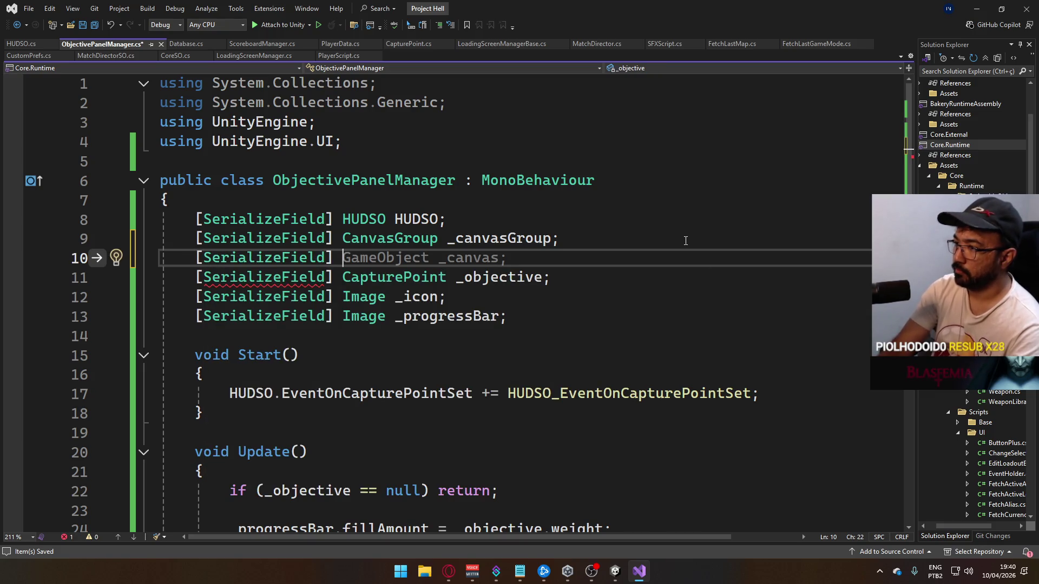
text(TMP_Tex)
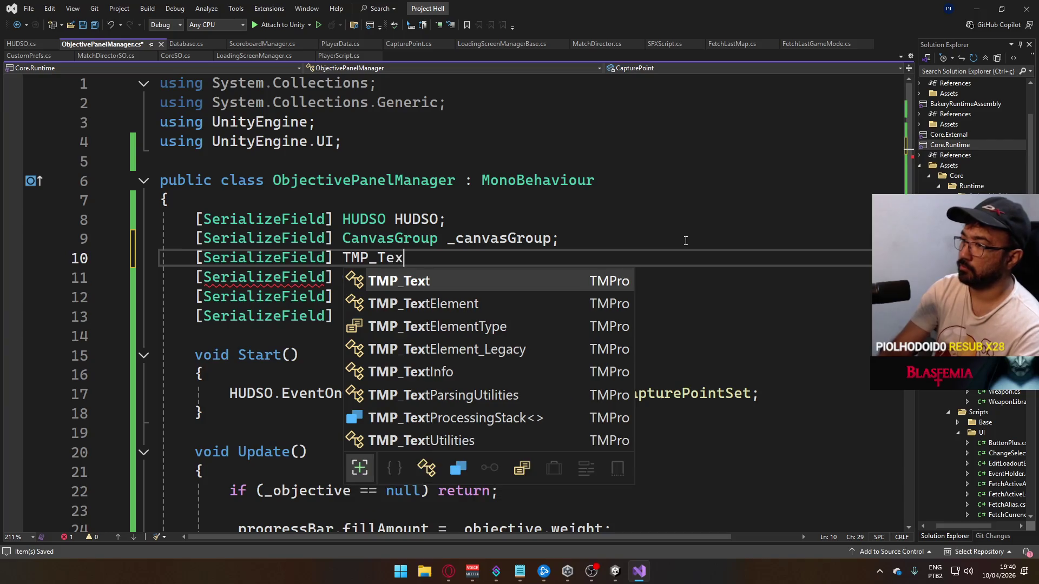
text(t _label;)
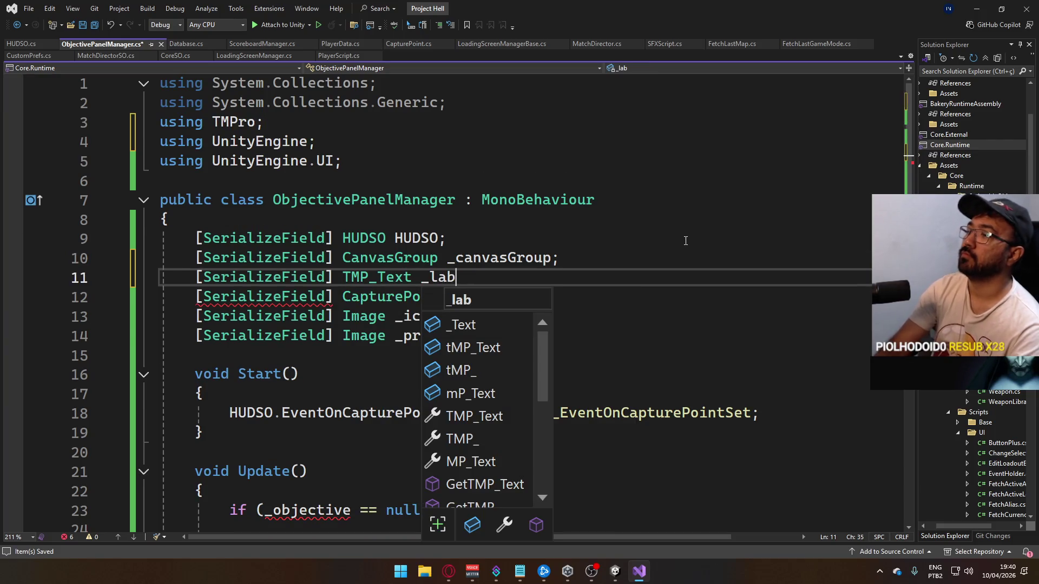
key(ctrl+s)
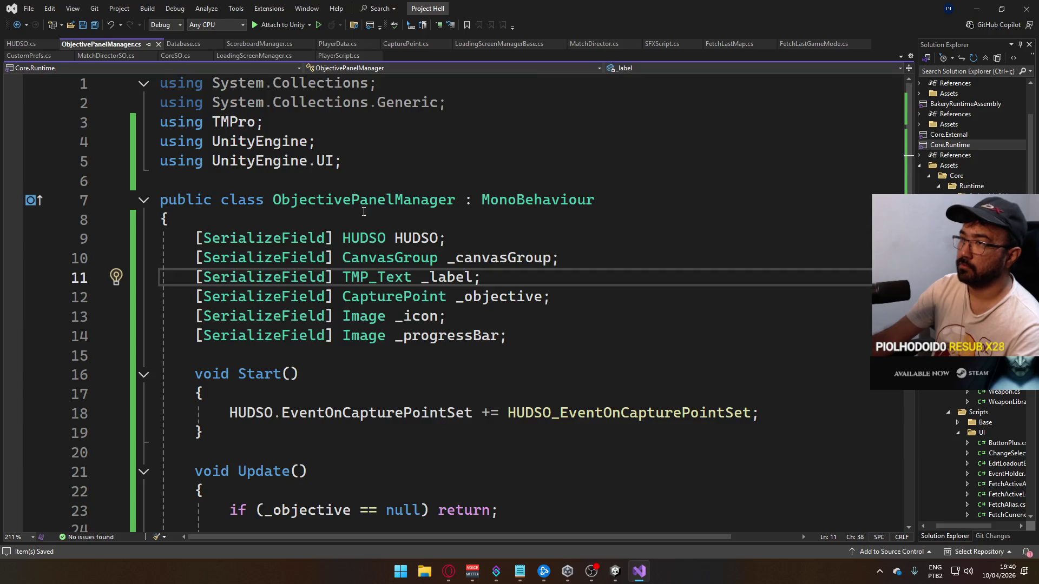
scroll(368, 248, down, 7)
Replace the half-typed label reference with 'string s = "Capturing Point ";'
click(466, 315)
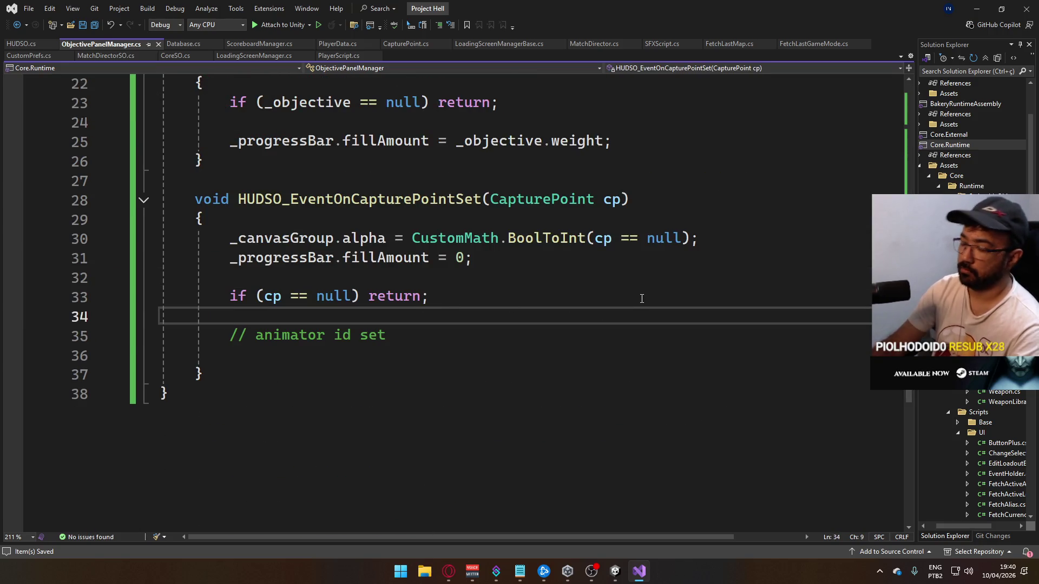
key(Return)
text(_la)
key(super+shift+s)
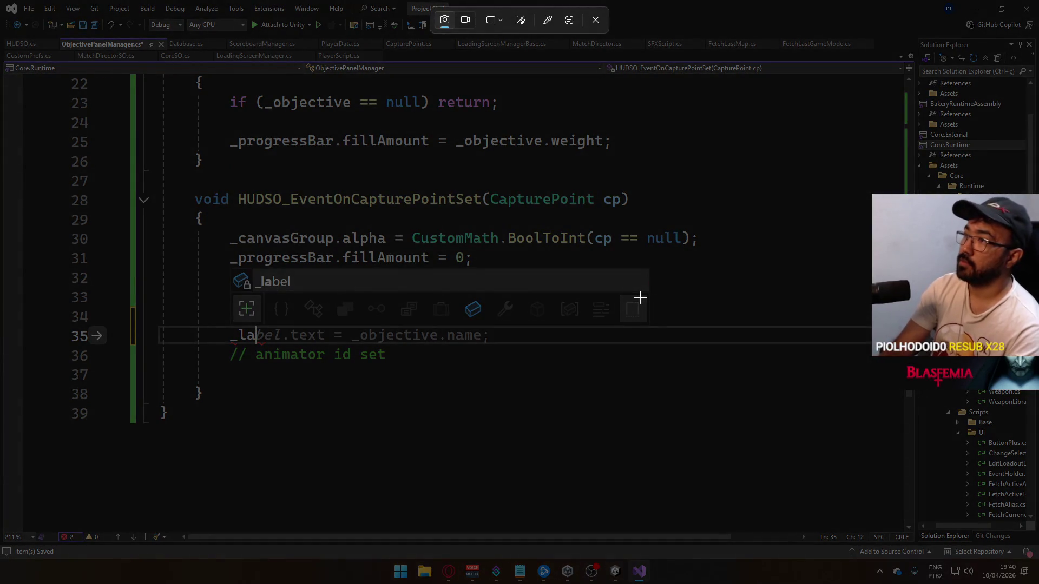
click(596, 19)
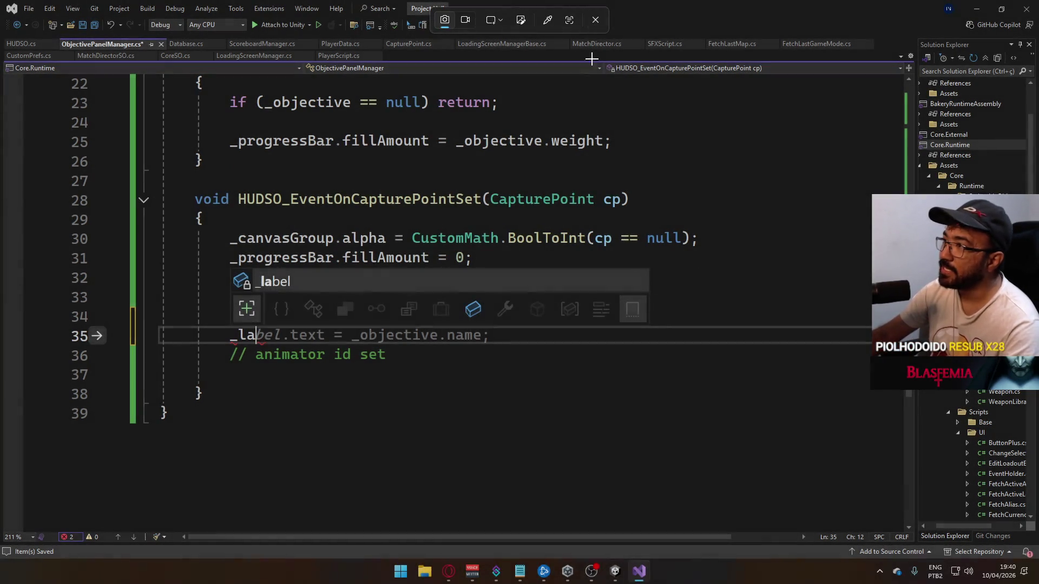
drag(255, 335, 239, 335)
double_click(239, 336)
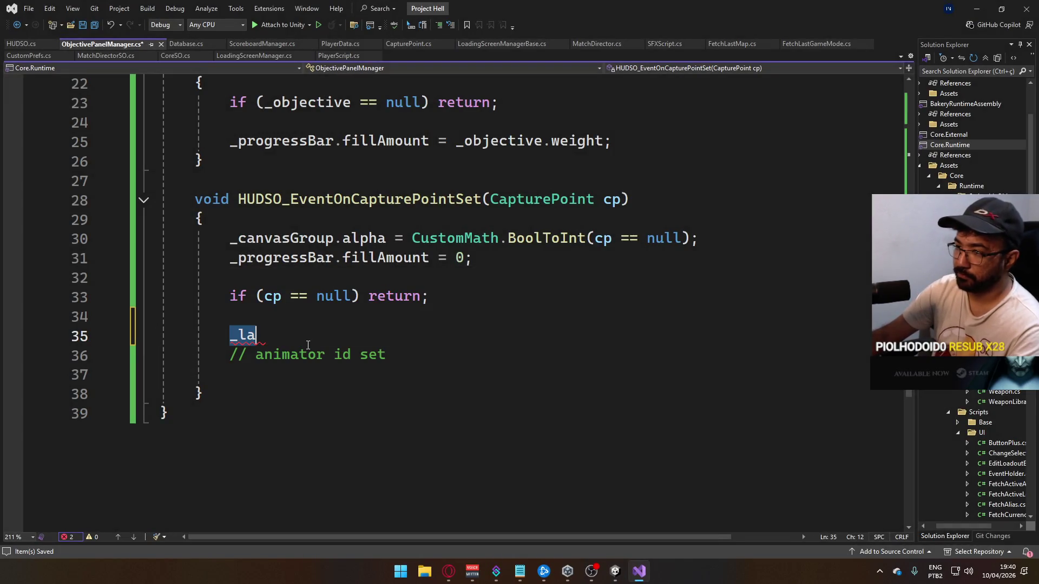
text(string )
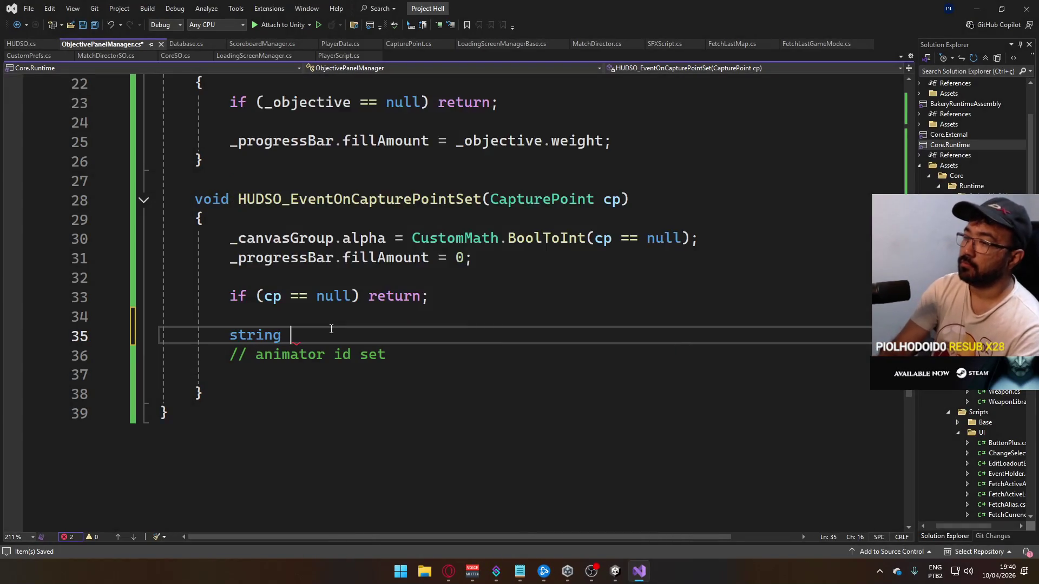
text(s = )
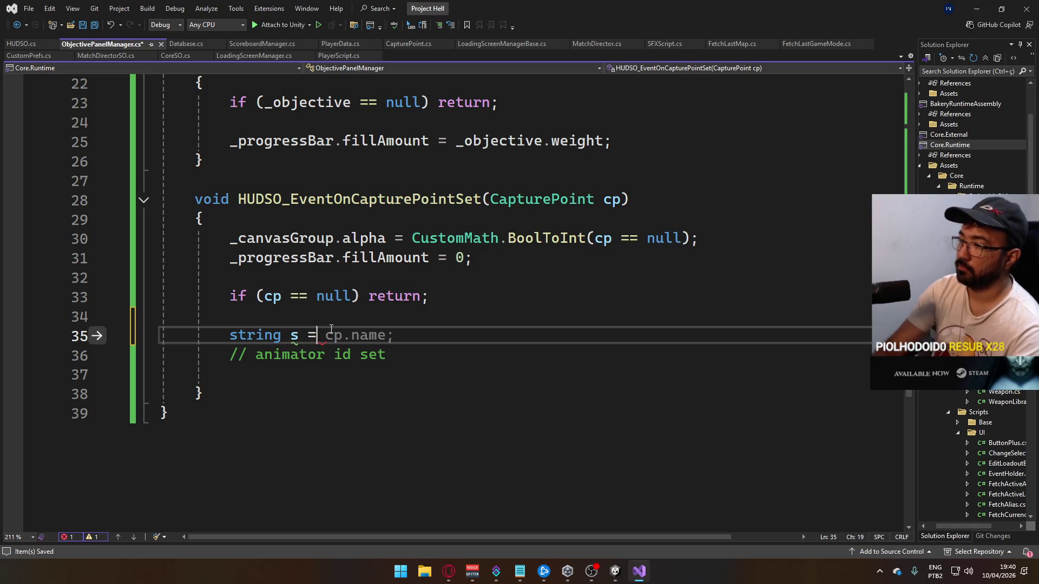
text("Capturin)
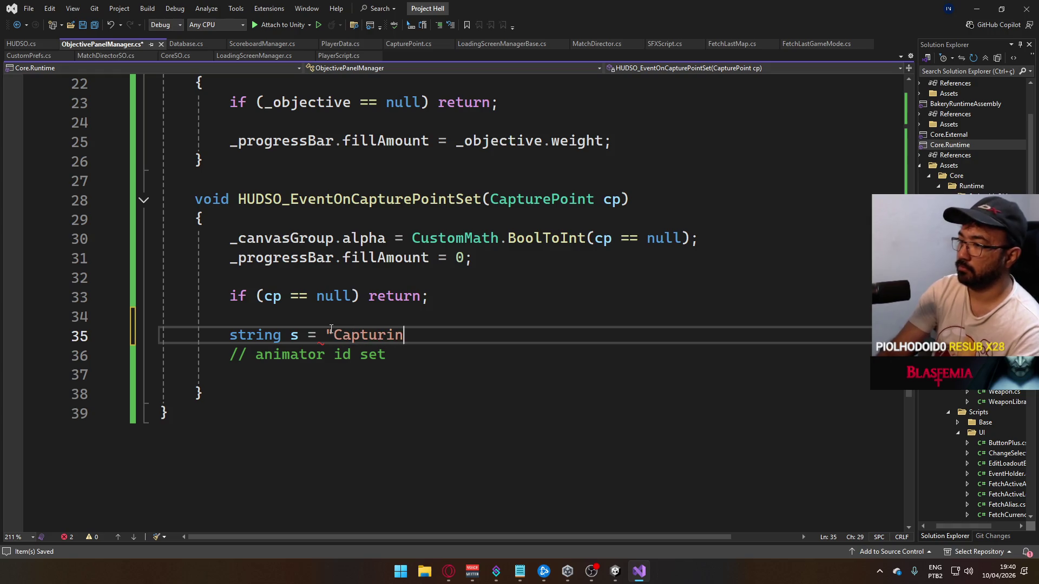
text(g Point ";)
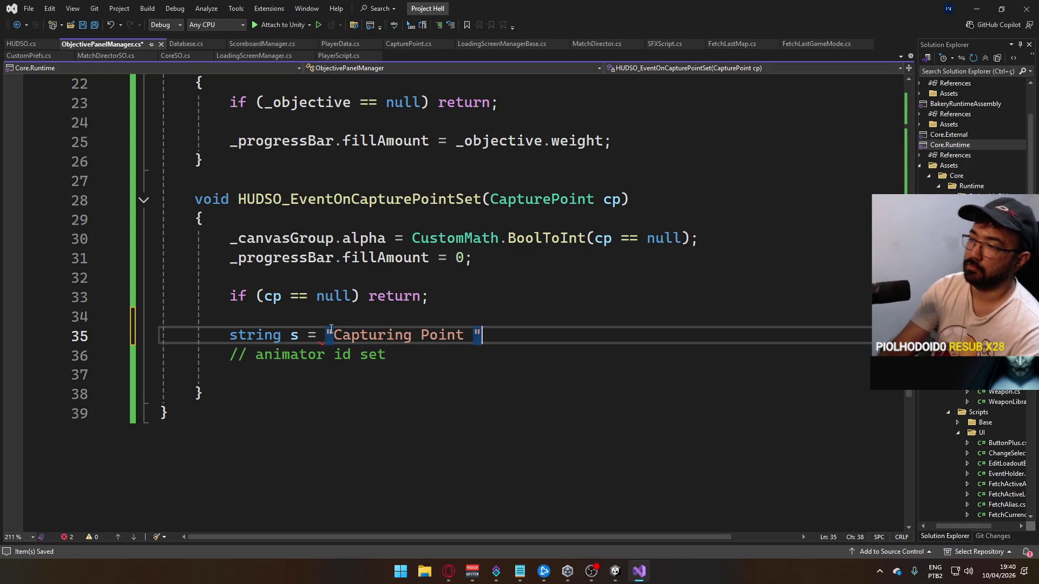
Start a switch on cp.id whose case 0 appends "A" and breaks
key(Return)
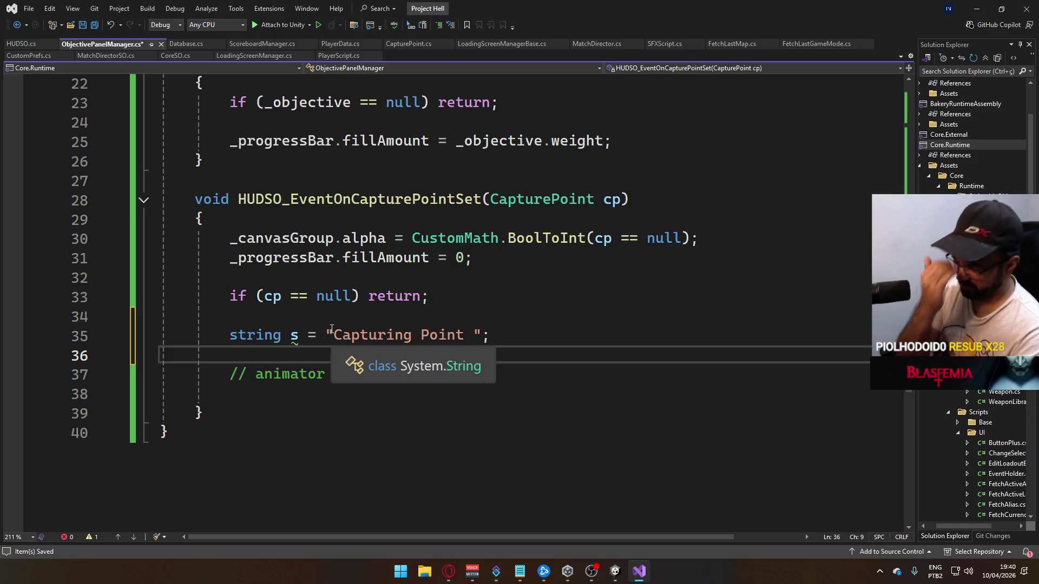
key(Return)
text(swi)
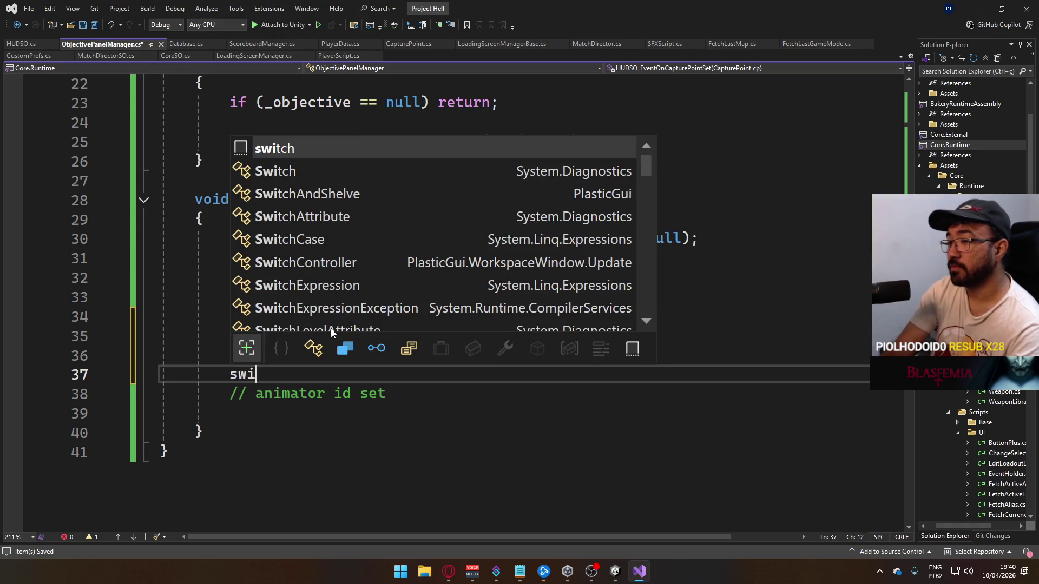
text(tch()
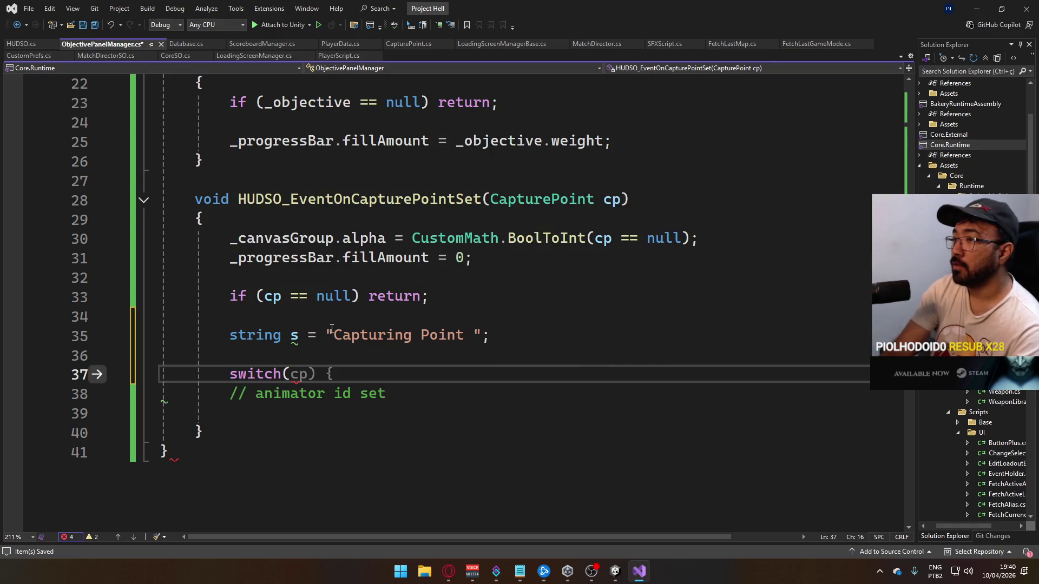
text(cp.)
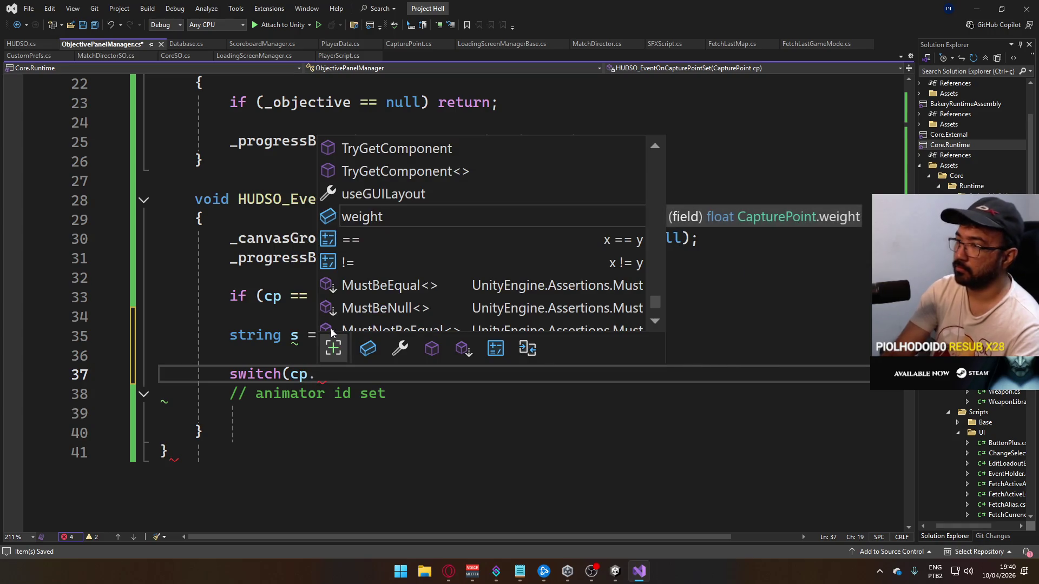
text(id) {)
key(Return)
text(case 0:)
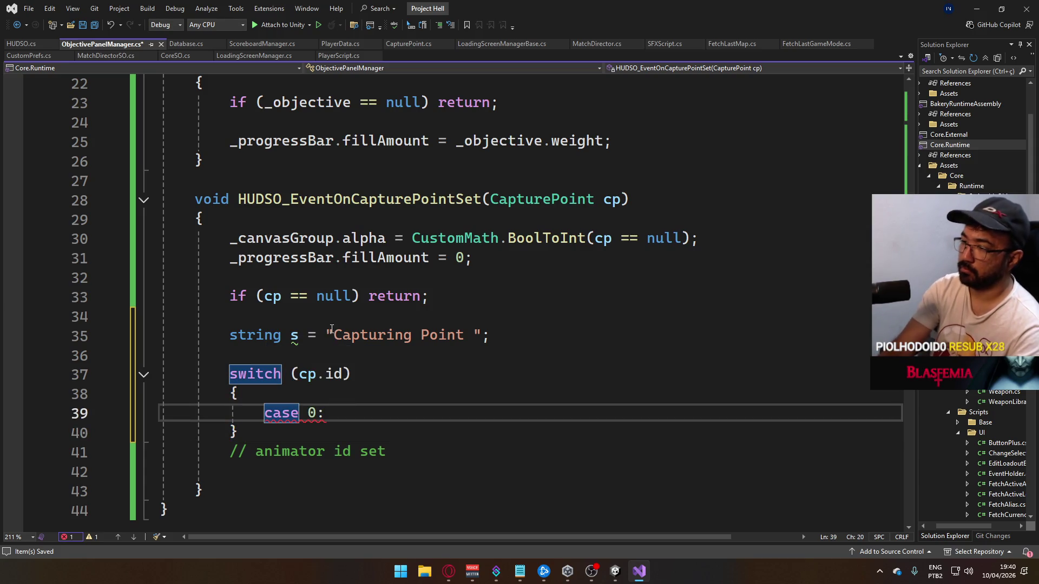
text( s)
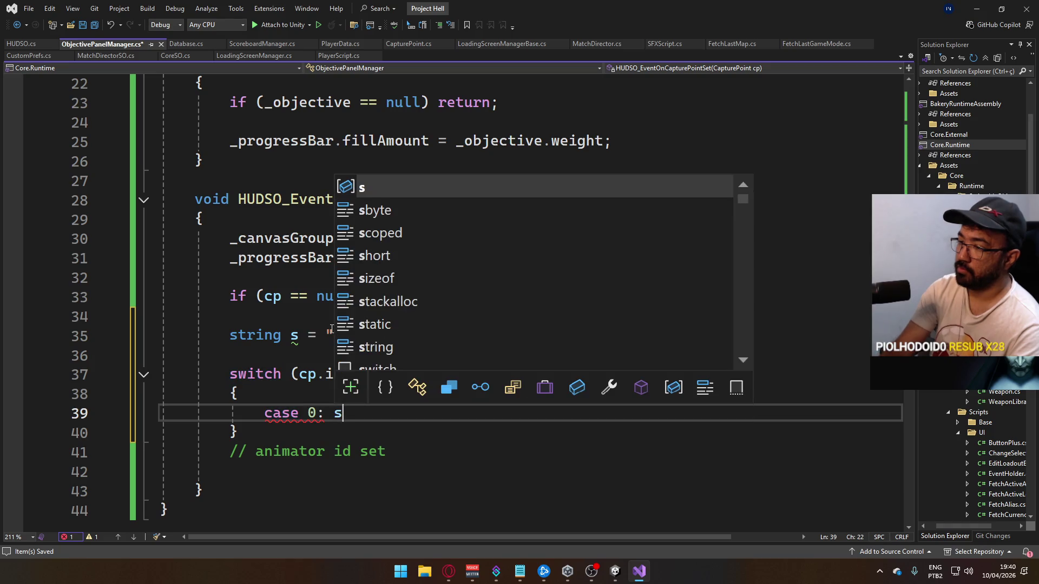
text( +=)
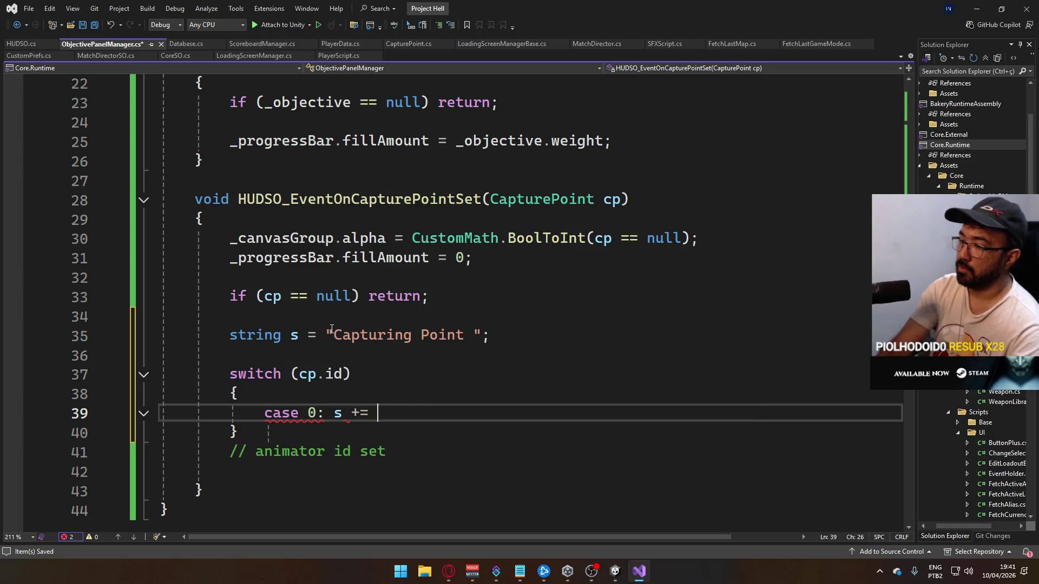
text(A;)
key(BackSpace)
key(BackSpace)
key(BackSpace)
text("A";)
key(Return)
text(break;)
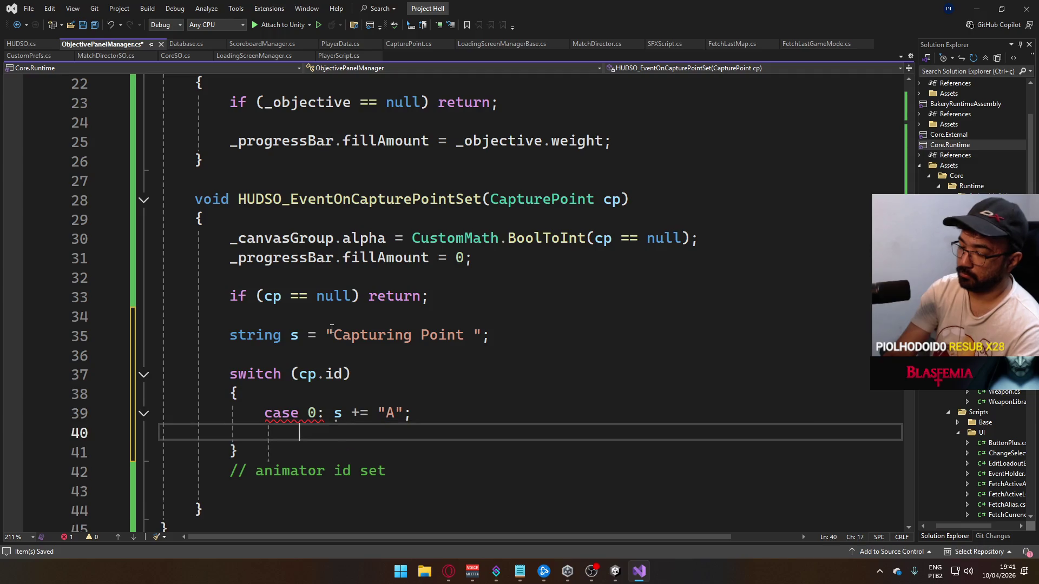
Add cases 1 and 2 appending "B" and "C", then save the script
key(Return)
text(case 1: s += "B";)
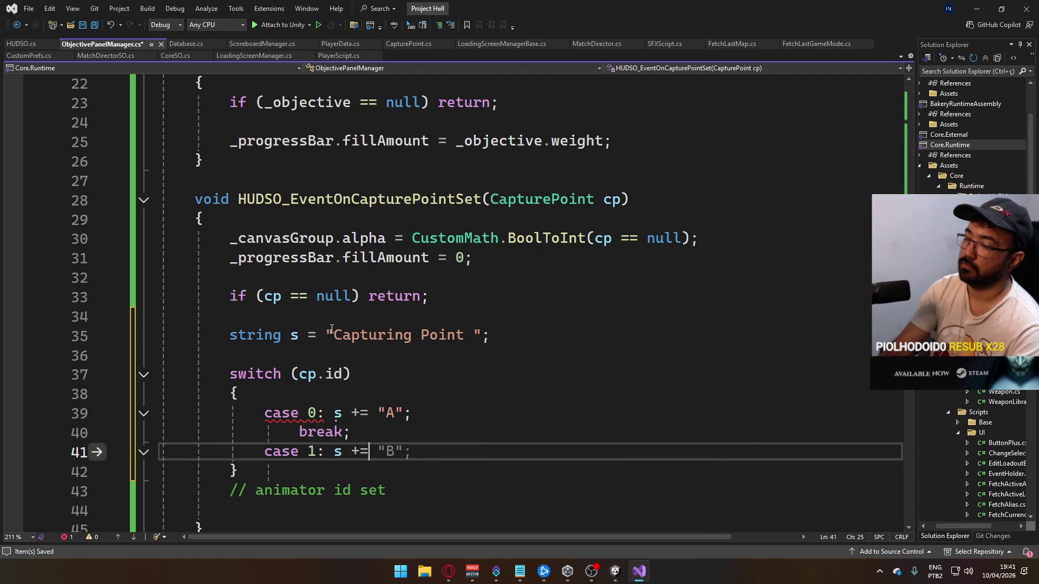
key(Tab)
key(Return)
text(break;)
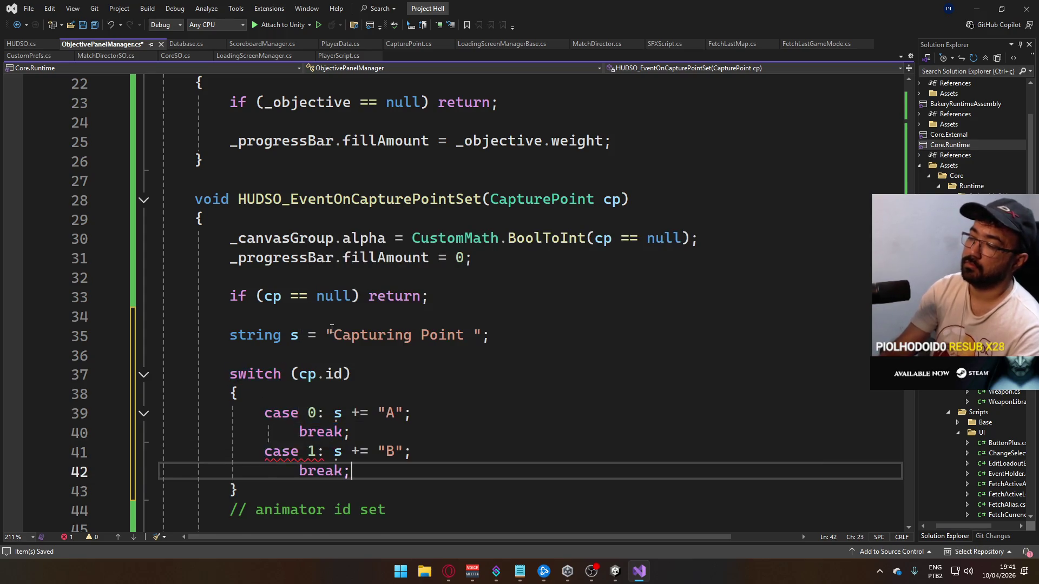
key(Return)
text(case 2)
key(Tab)
key(Return)
text(break;)
key(ctrl+s)
click(430, 433)
scroll(379, 395, down, 2)
click(378, 408)
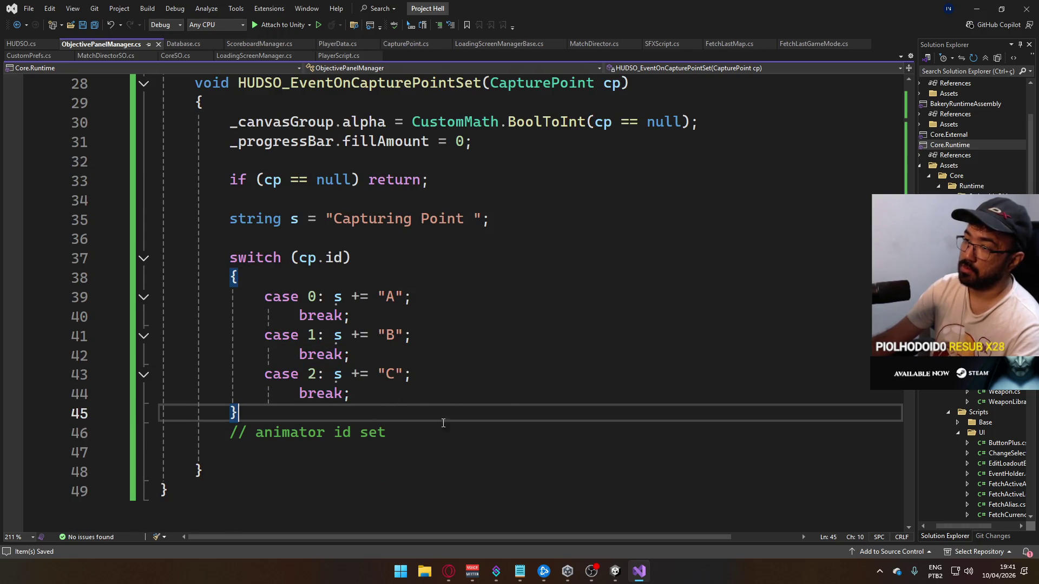
key(Return)
key(Return)
text(_la)
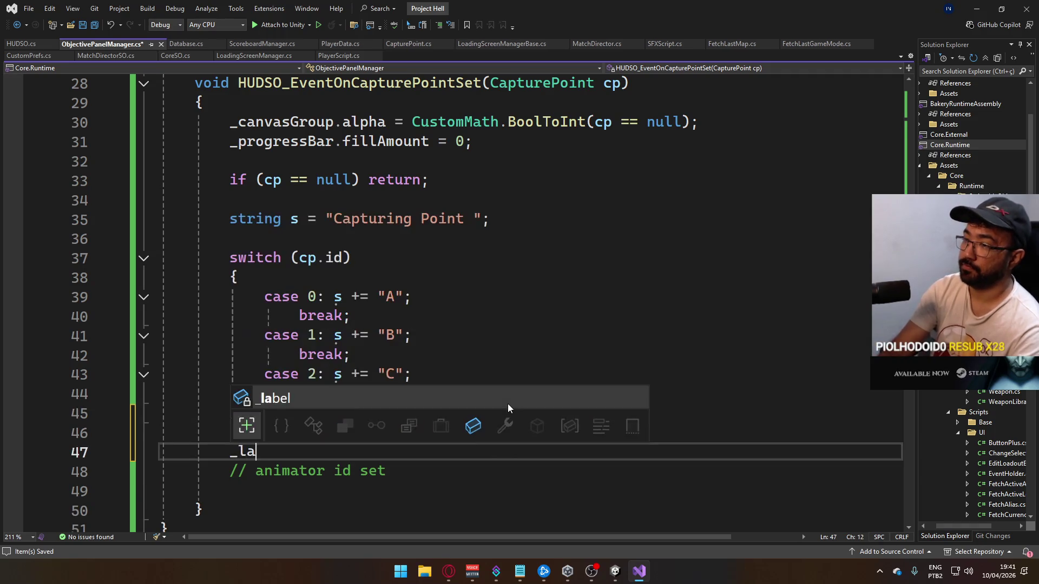
text(bel.text)
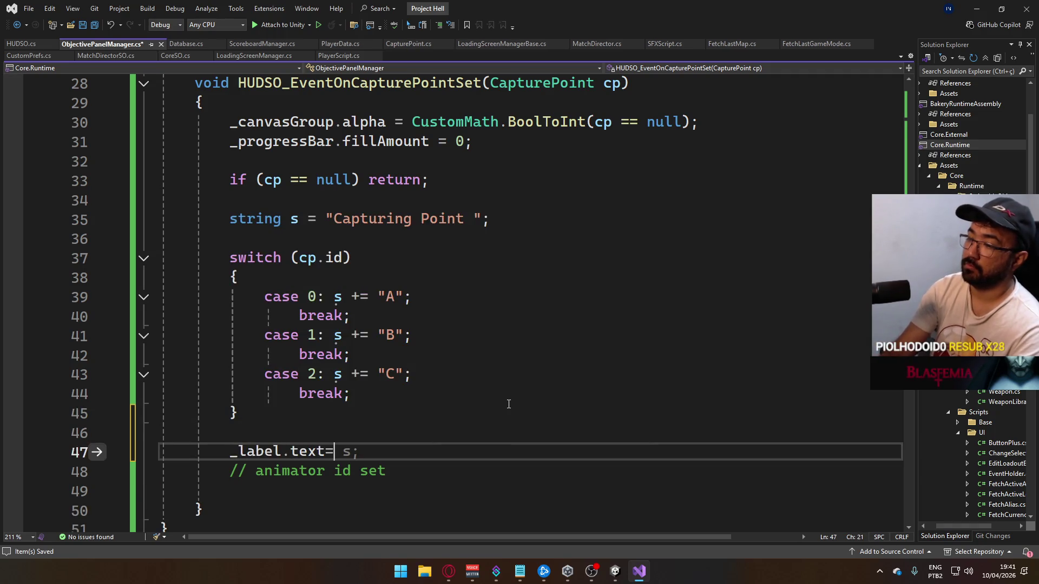
key(Tab)
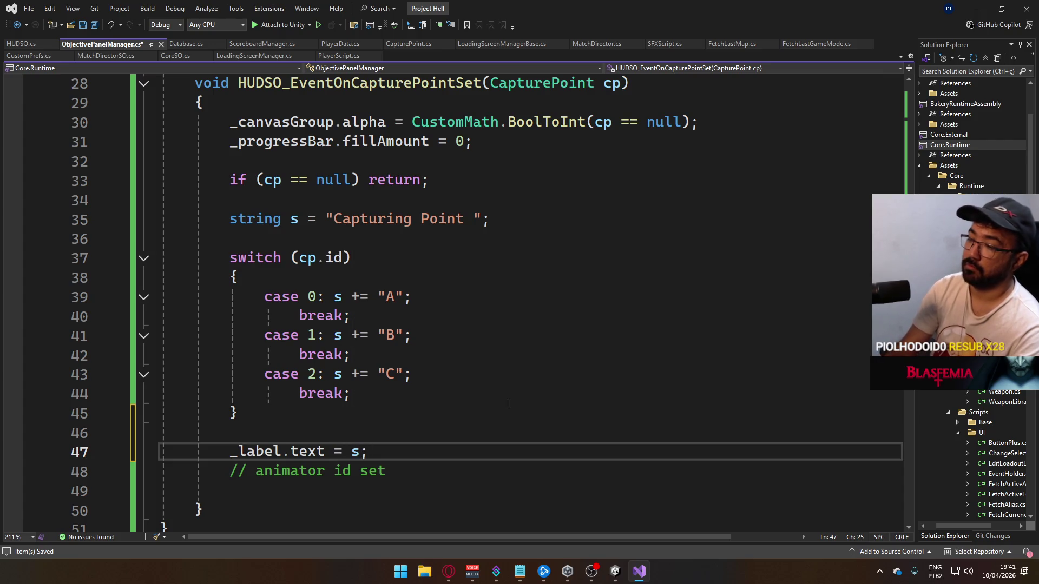
key(Down)
key(shift+Home)
key(BackSpace)
key(Up)
key(Up)
key(Up)
key(Return)
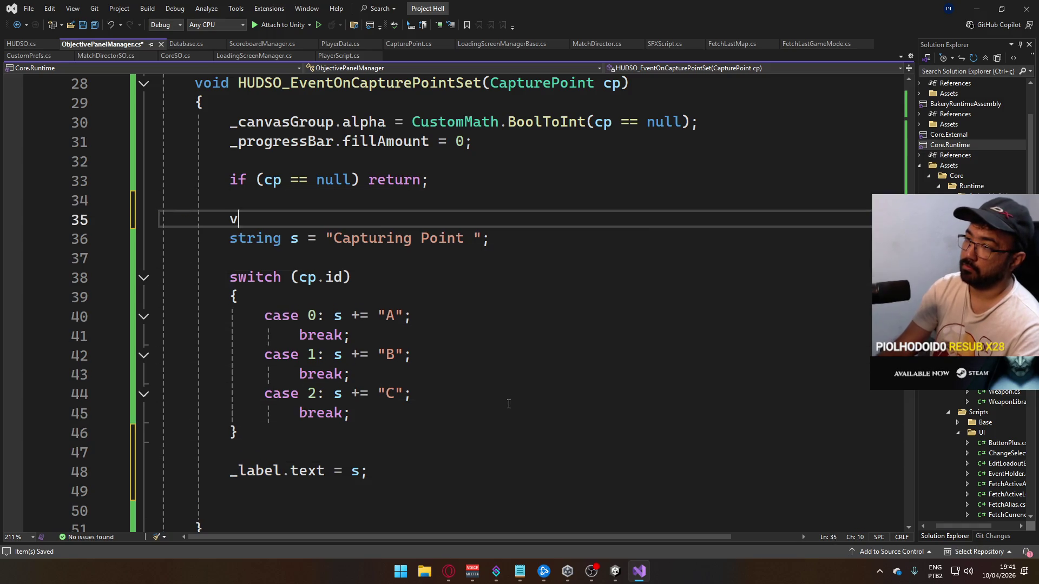
text(// animator id set)
key(Return)
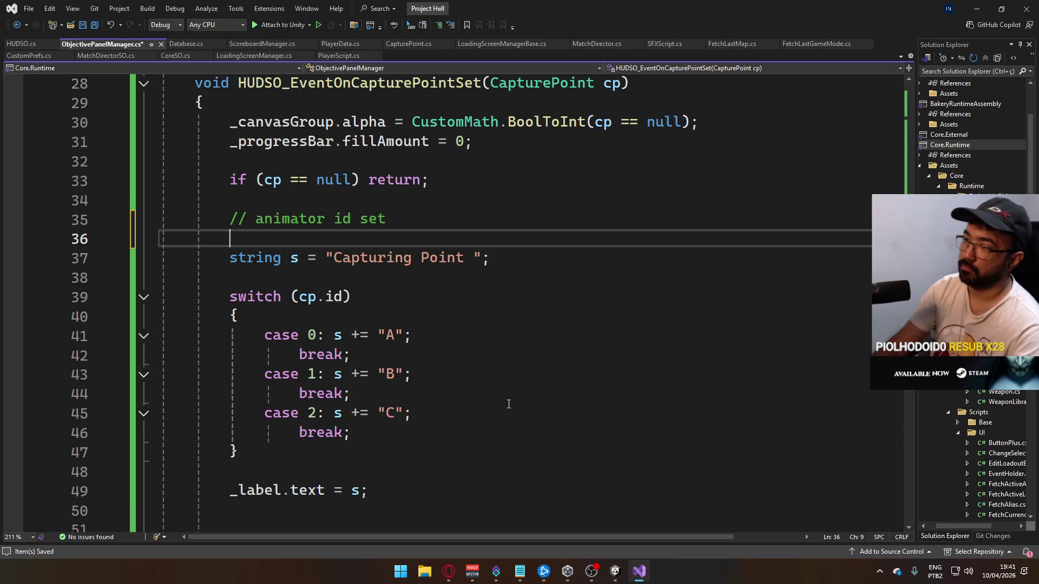
click(480, 435)
click(670, 376)
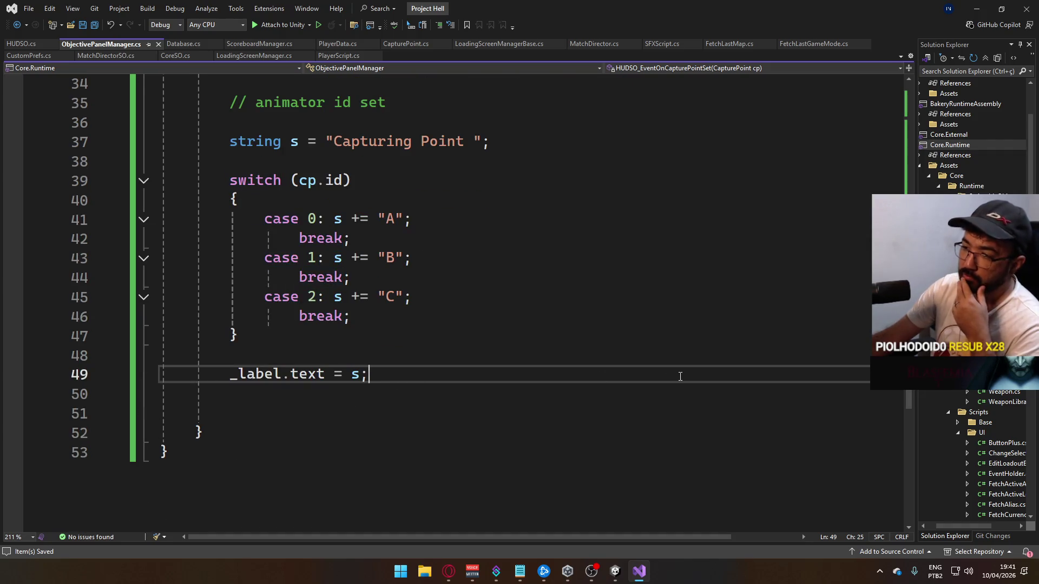
key(Delete)
key(shift+Down)
key(Delete)
key(ctrl+s)
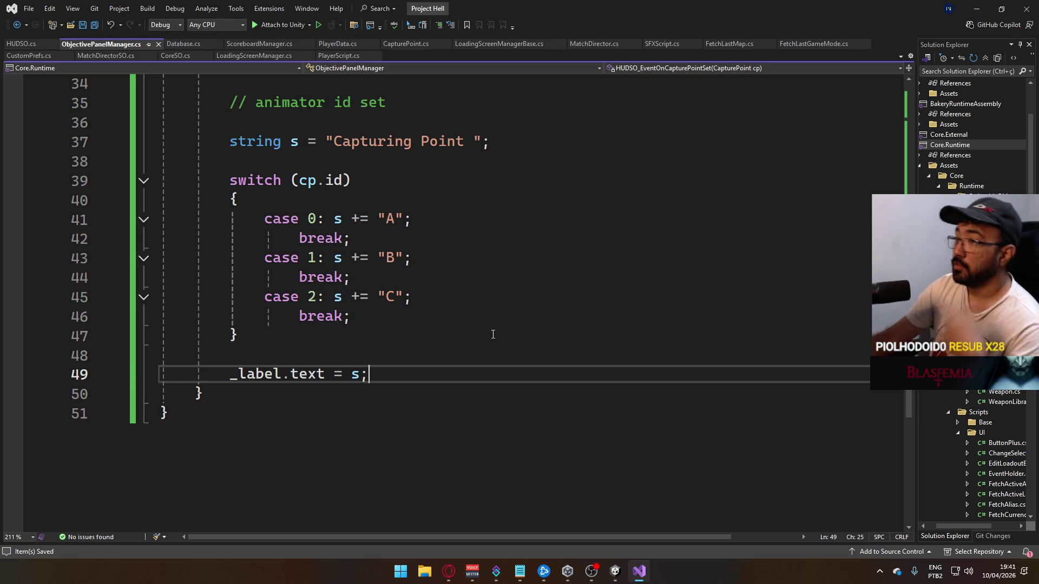
scroll(338, 290, up, 3)
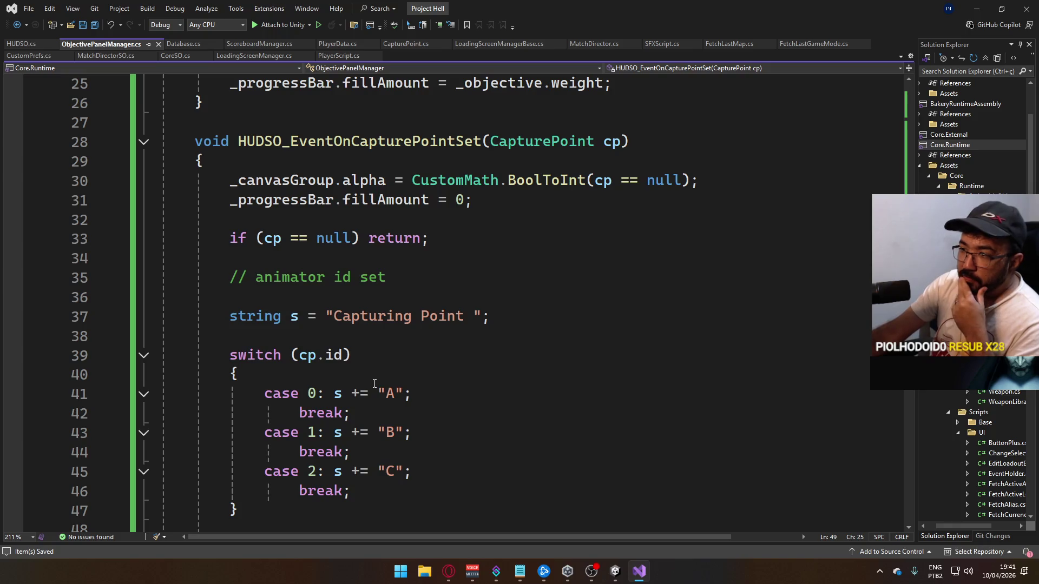
scroll(408, 350, up, 2)
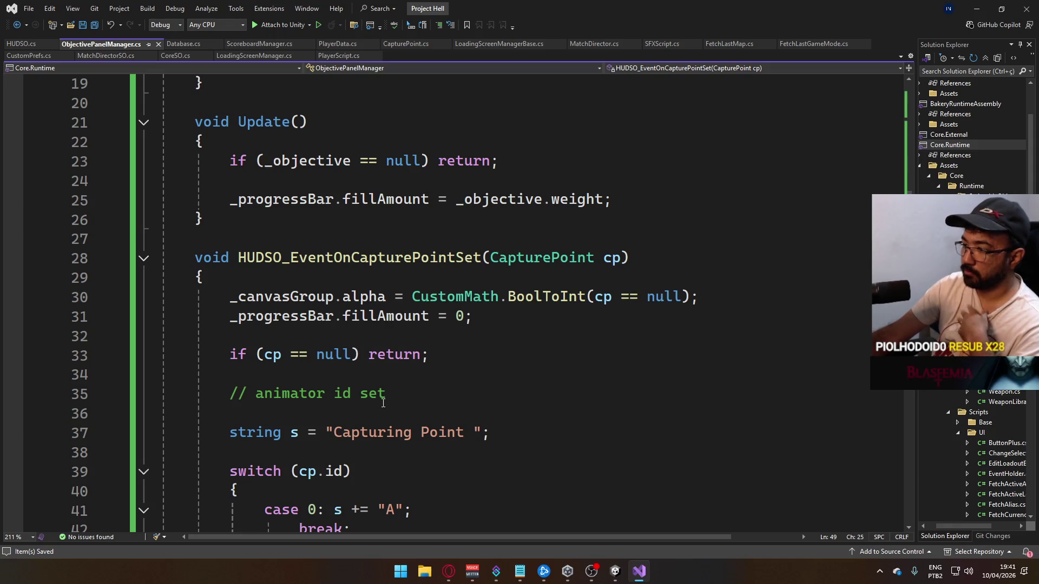
scroll(384, 404, down, 1)
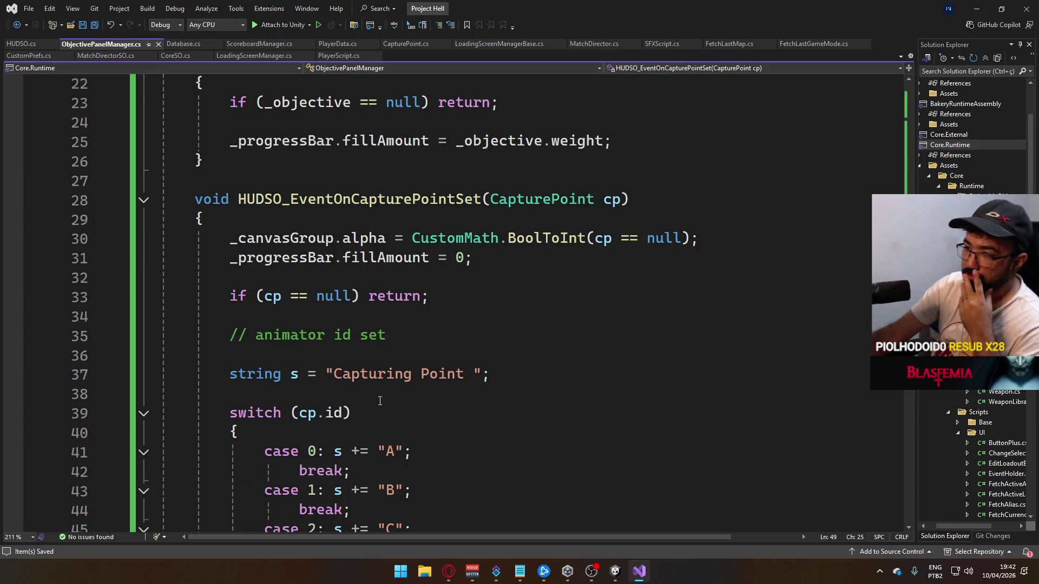
scroll(380, 401, up, 7)
scroll(381, 397, down, 6)
scroll(382, 385, down, 2)
click(530, 299)
Add an 'if (cp.IsContested == true)' check setting s to "Contesting Point"
click(527, 314)
key(Return)
key(Return)
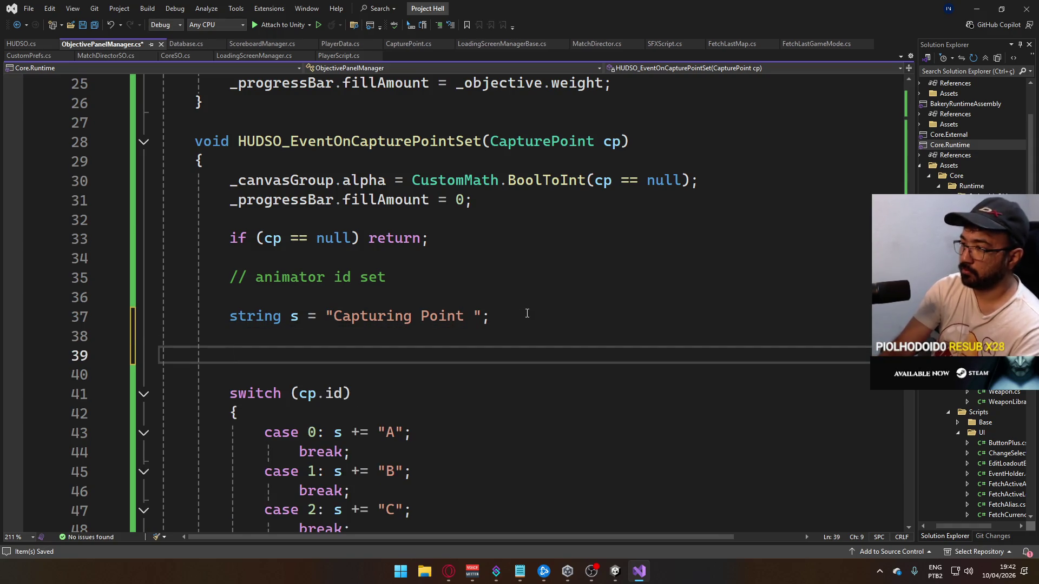
text(if (cp.)
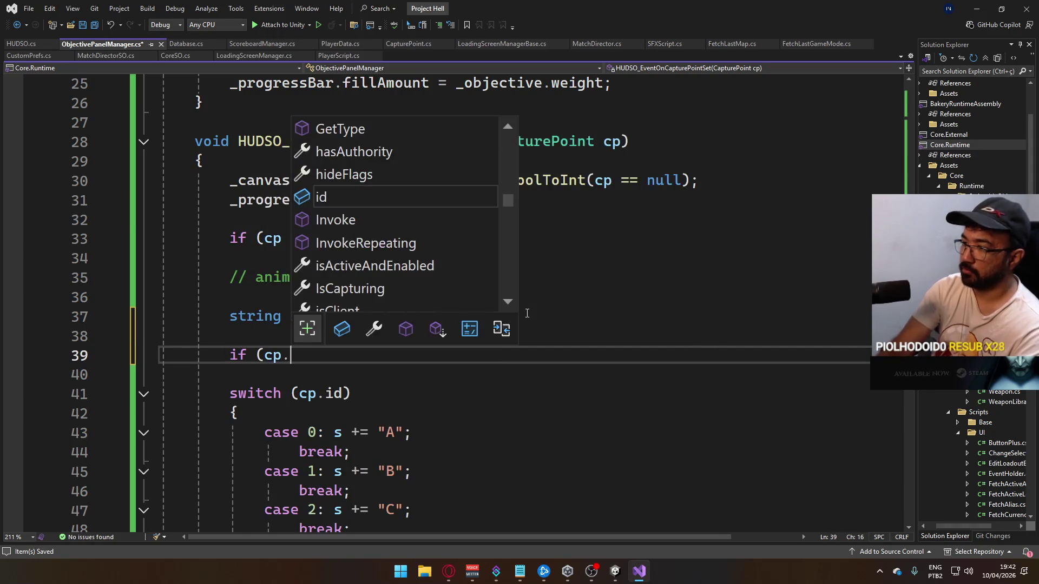
text(is)
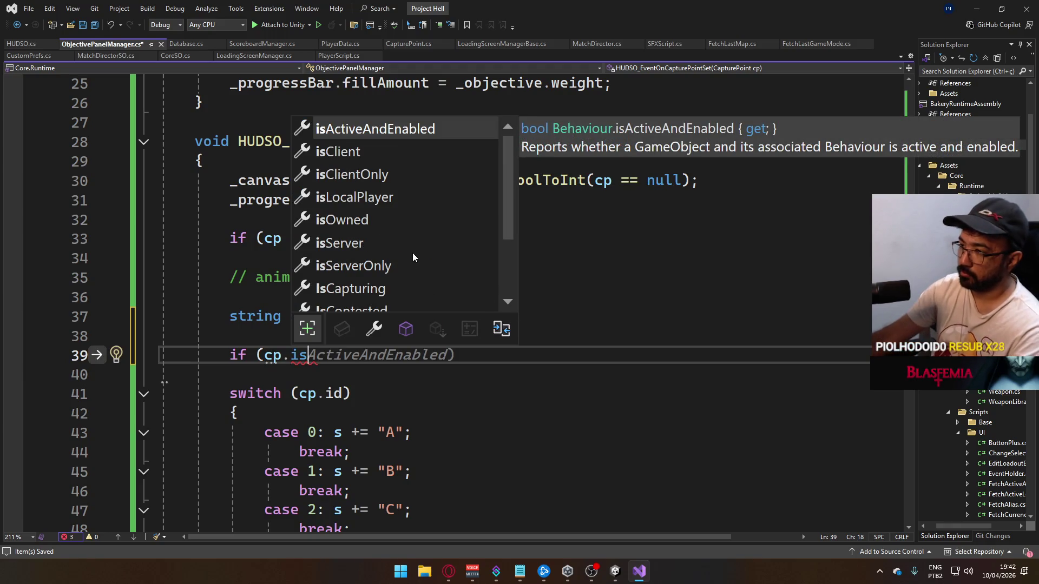
scroll(400, 251, down, 2)
double_click(381, 221)
text(== true))
key(Return)
text(s = )
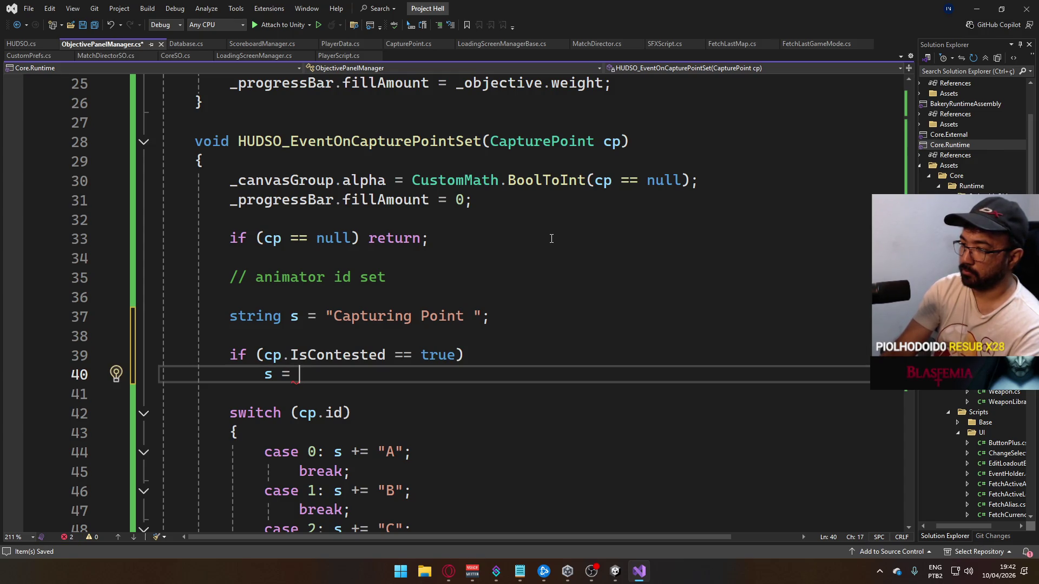
text(")
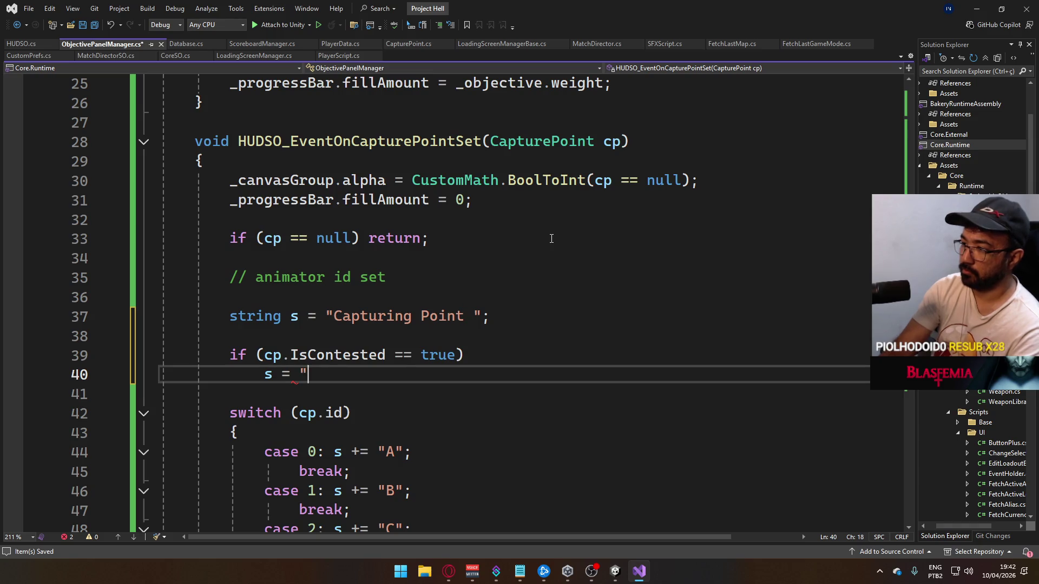
text(Contested";)
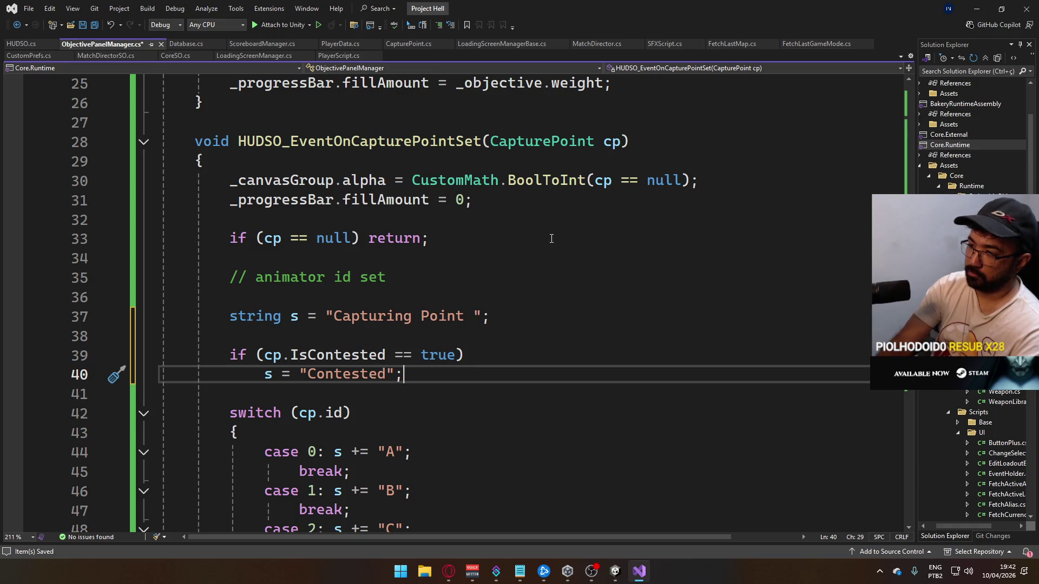
key(Return)
key(Return)
text(if ()
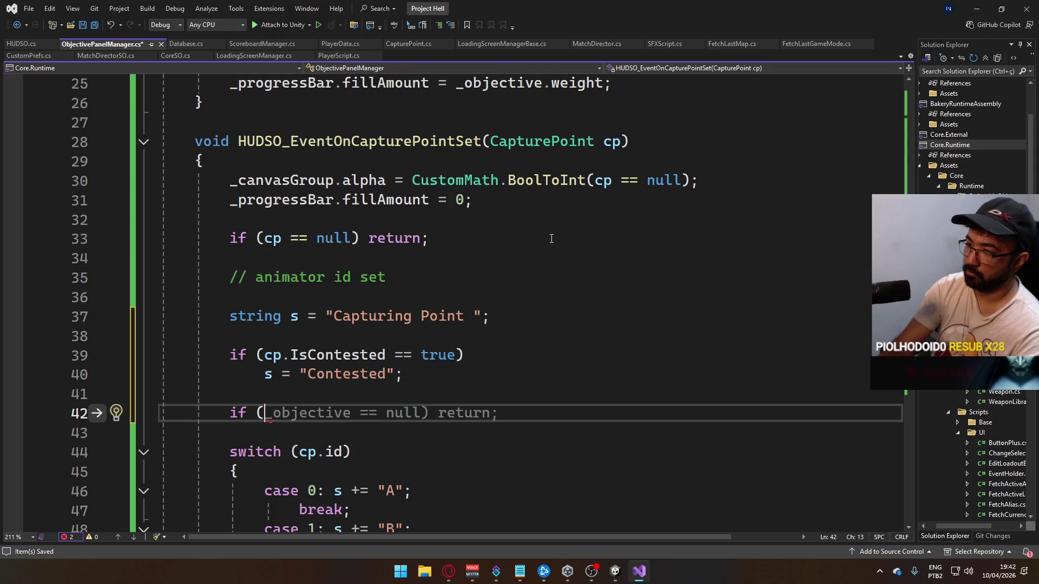
drag(369, 375, 388, 375)
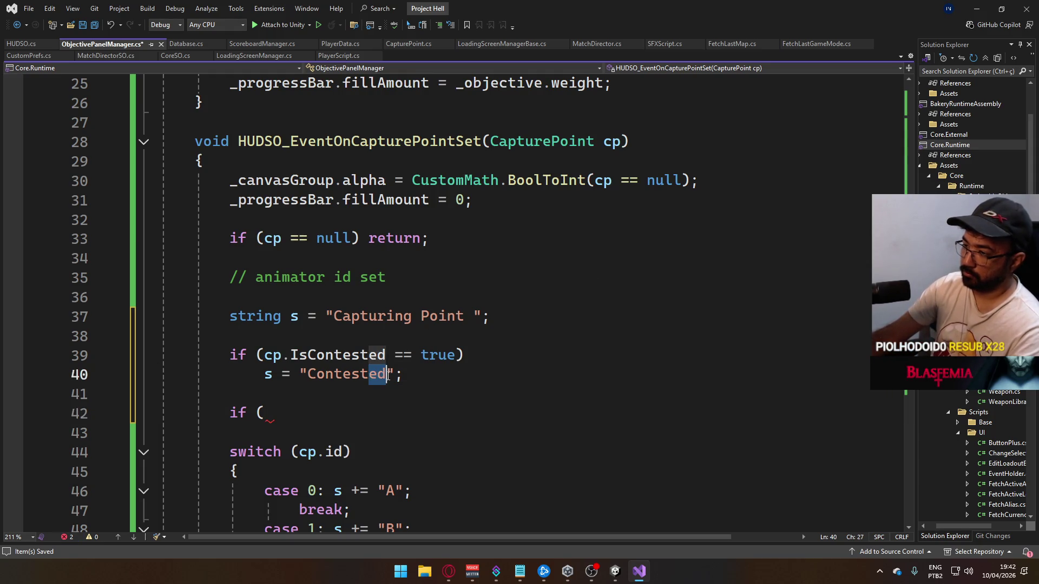
text(ing Point)
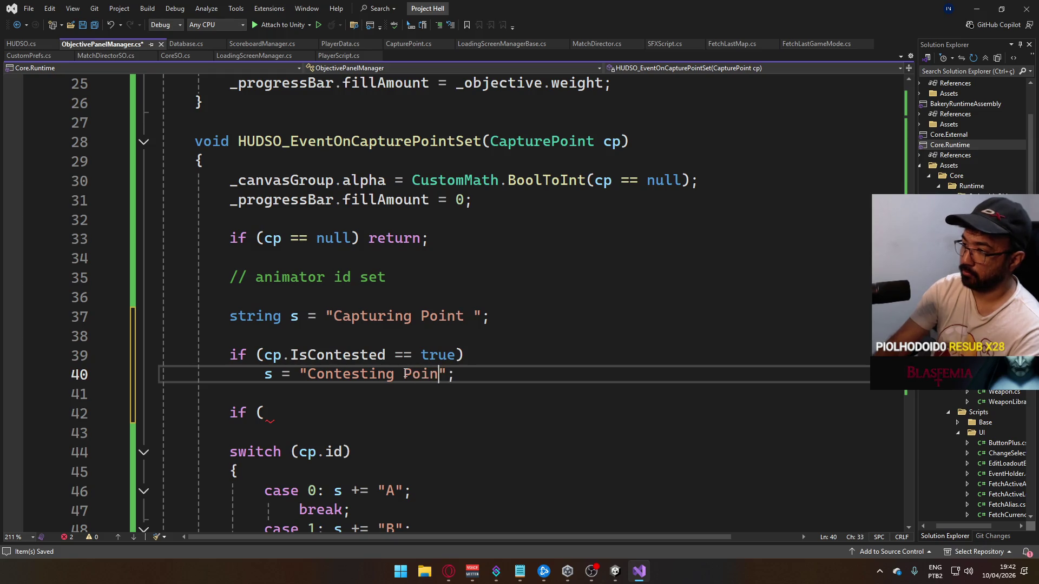
Add an 'if (cp.IsDefending == true)' check setting s to "Defending Point " and save
key(Down)
key(Down)
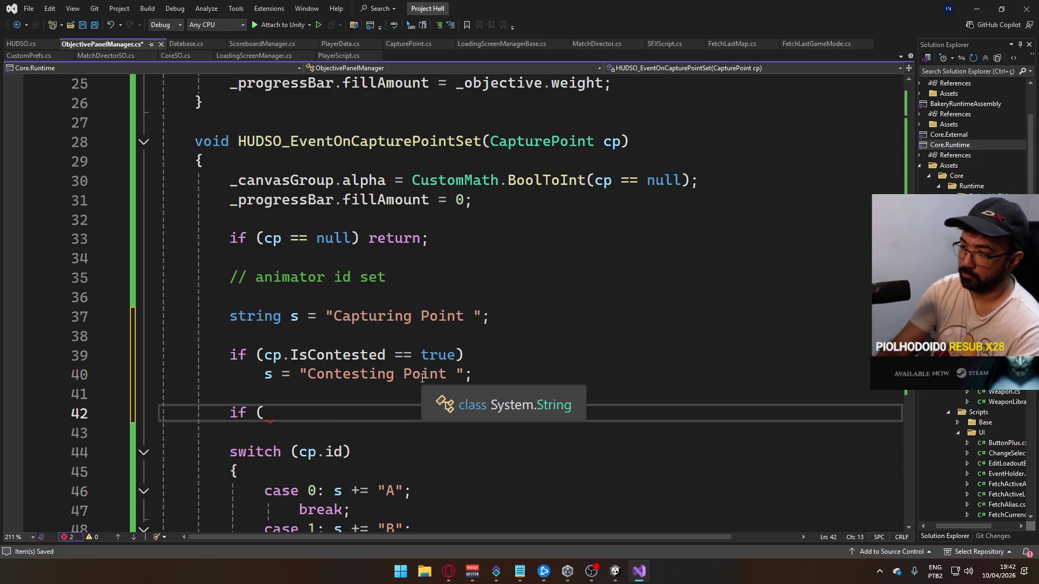
text(cp.is)
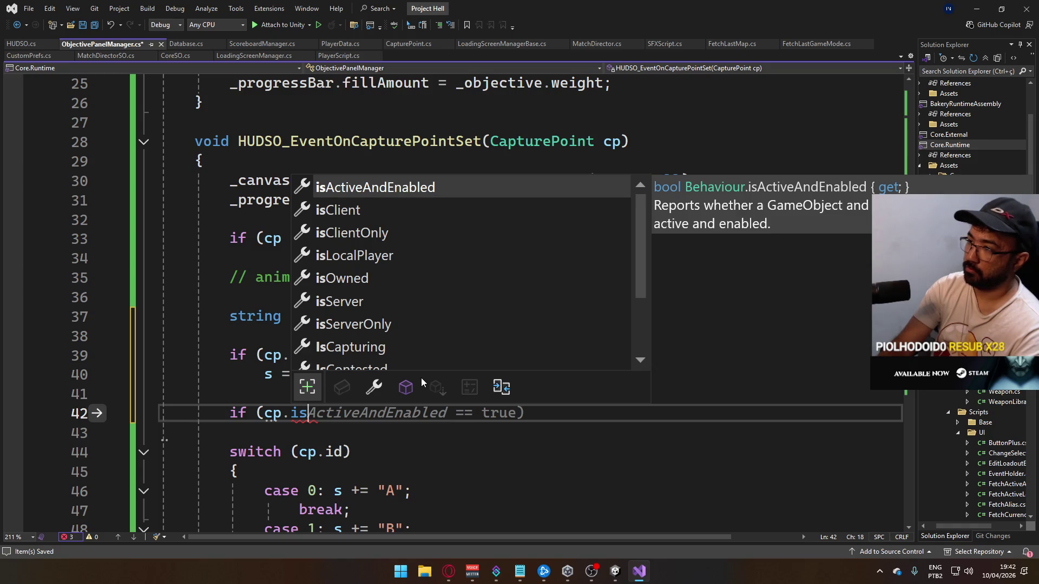
text(defe)
key(Tab)
text(== tr)
key(Tab)
text())
key(Return)
text(s = "Defending Point ")
key(ctrl+s)
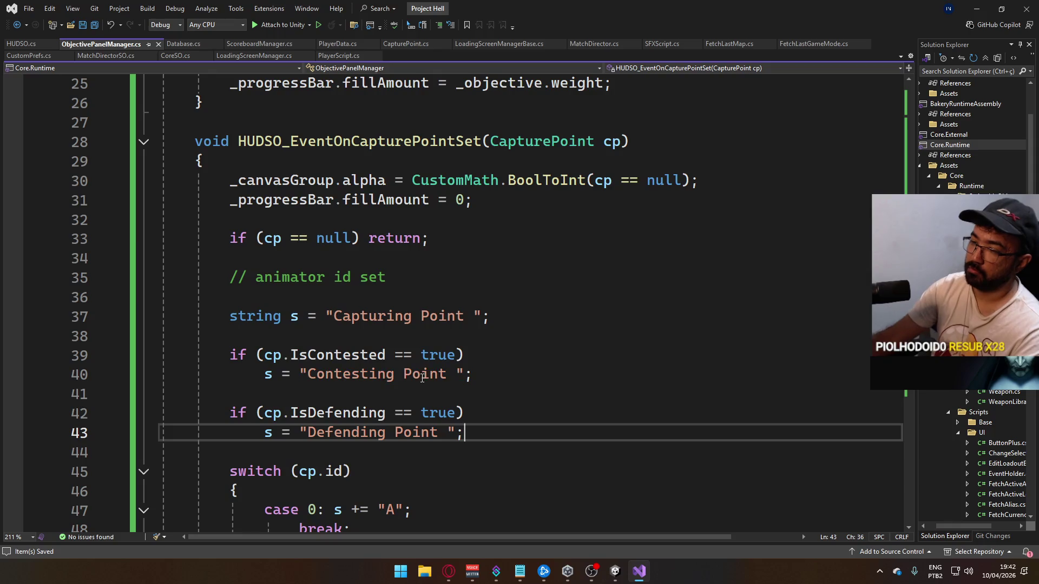
Look over the updated handler and switch to the PlayerData script
scroll(433, 387, down, 4)
click(435, 389)
scroll(434, 389, up, 6)
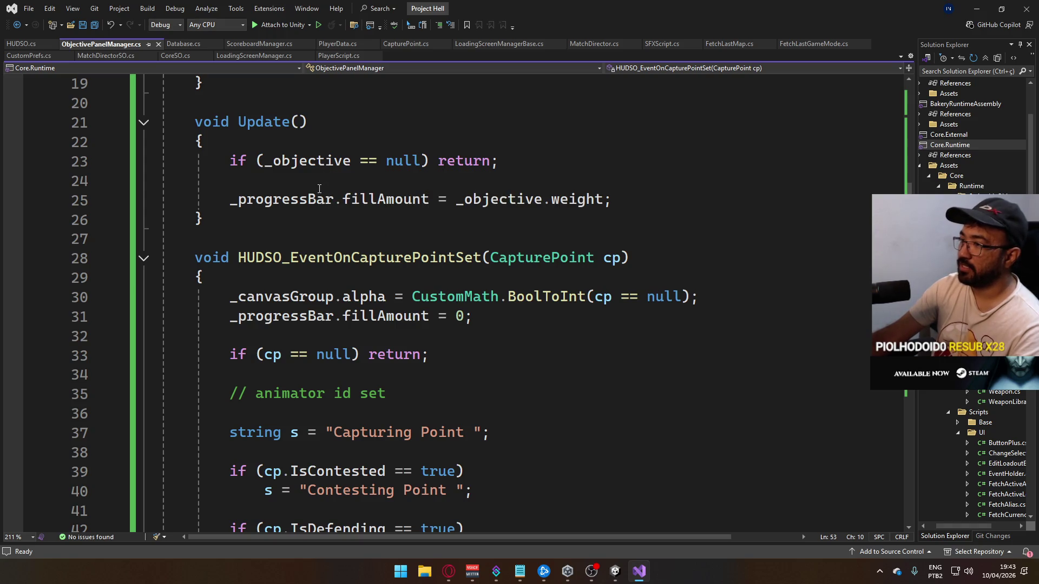
click(331, 44)
Open CapturePoint.cs and read through InternalCountPlayers, OnTriggerEnter and OnTriggerExit
click(404, 44)
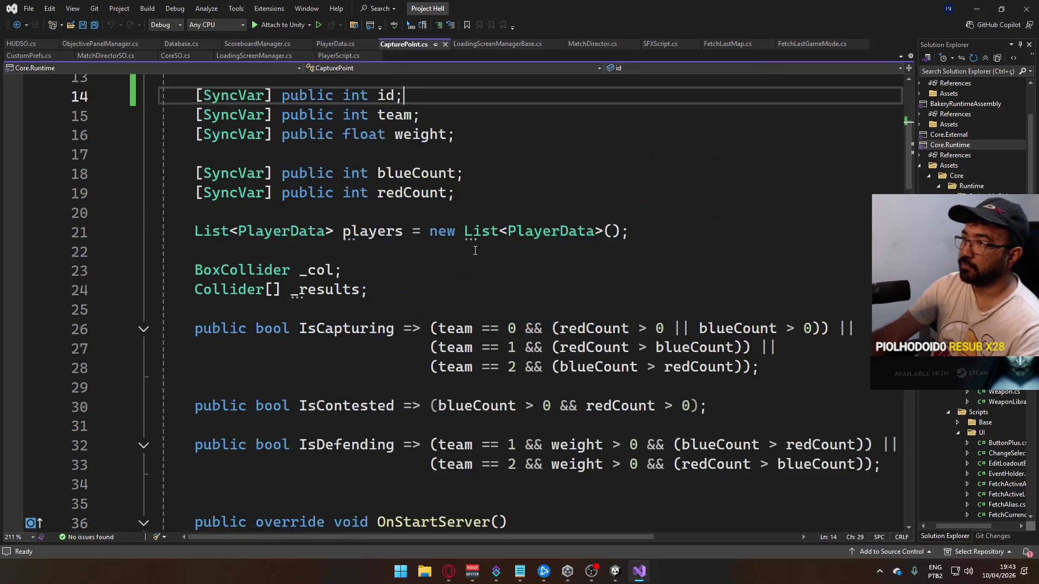
scroll(479, 235, down, 19)
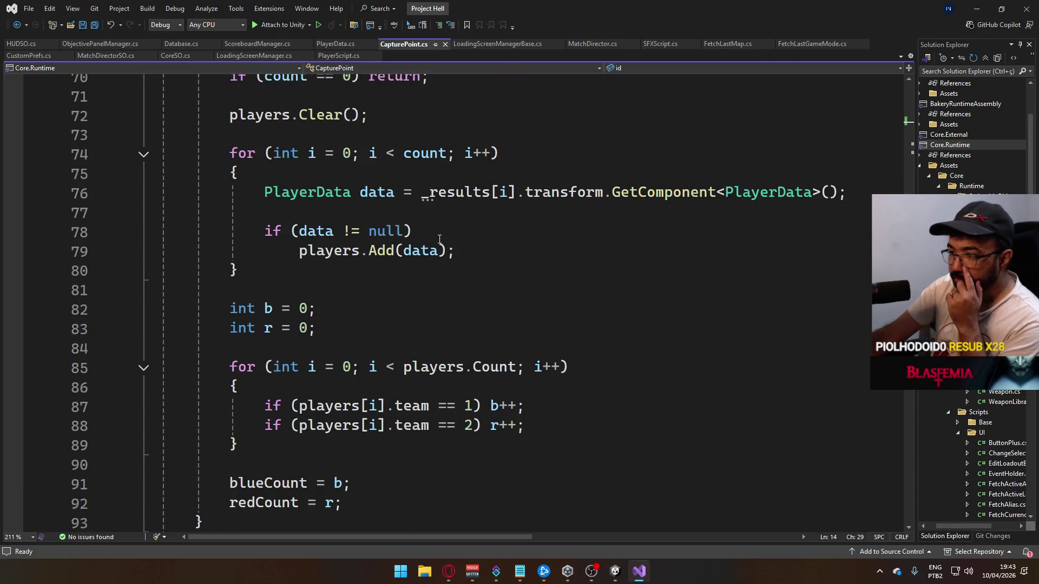
scroll(439, 240, down, 12)
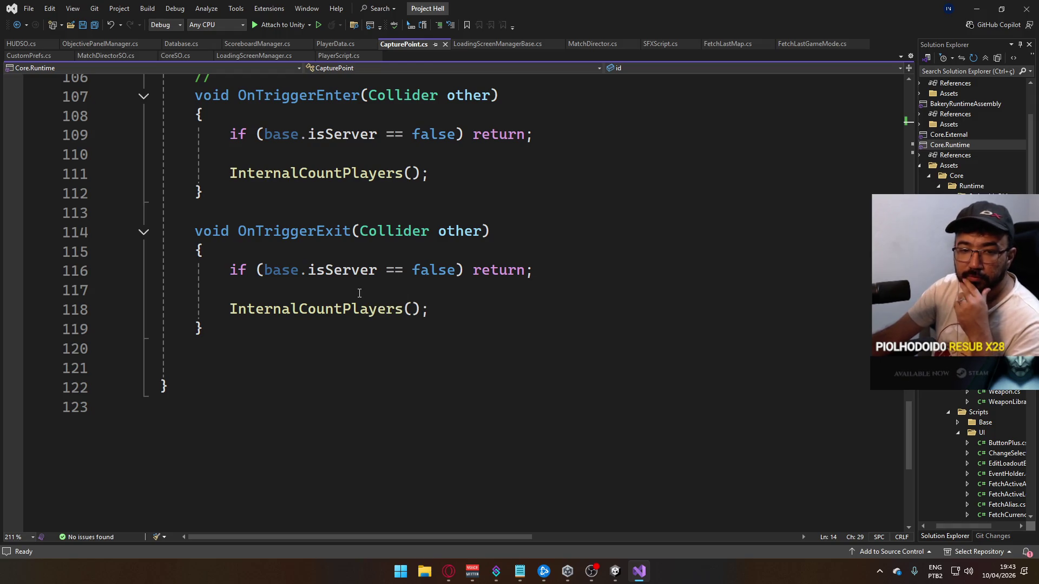
mouse_move(379, 309)
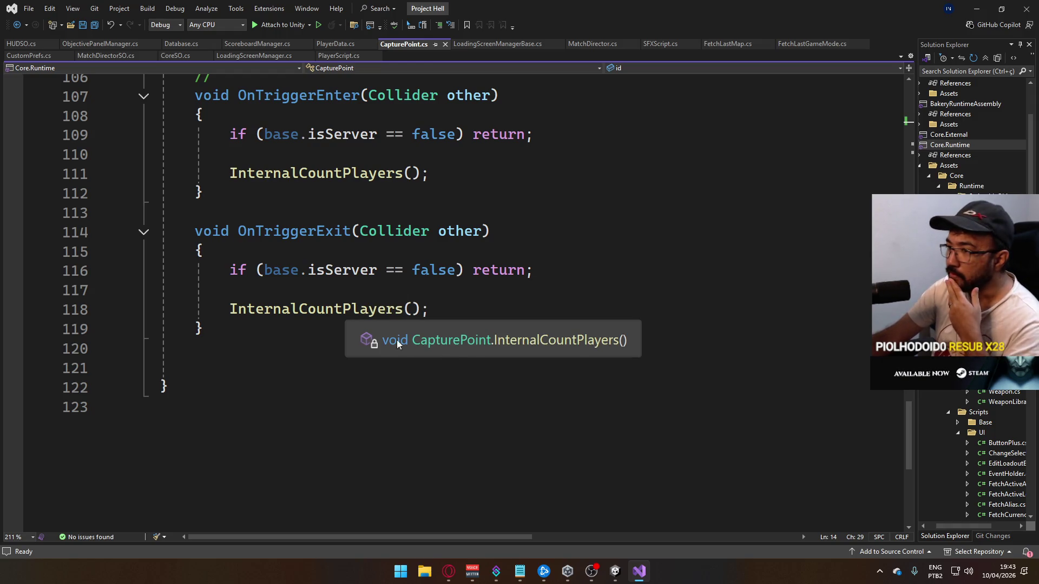
scroll(424, 316, up, 12)
scroll(424, 316, up, 8)
scroll(449, 323, down, 20)
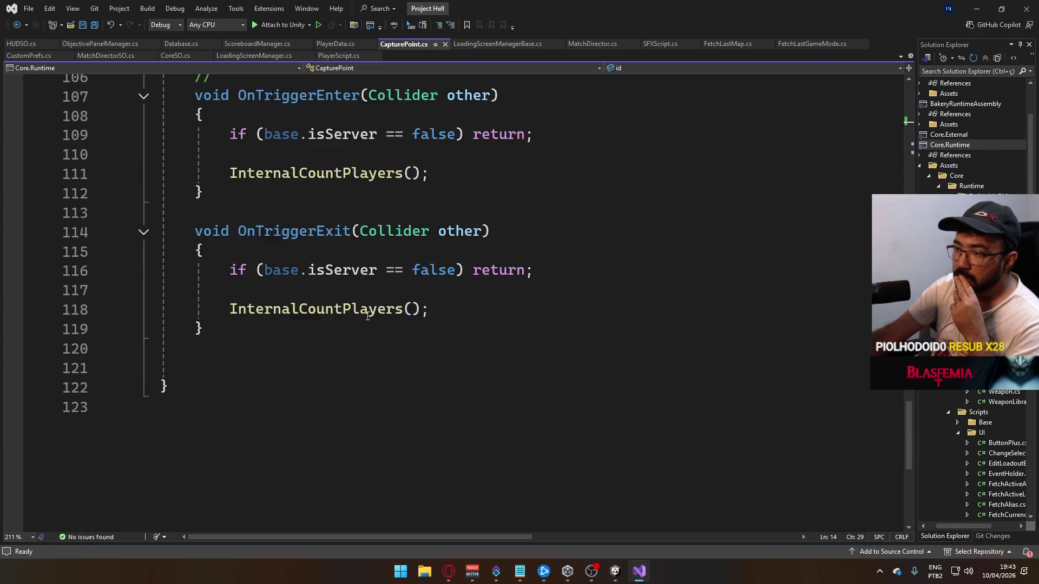
scroll(367, 316, up, 4)
scroll(292, 249, up, 6)
scroll(292, 255, down, 2)
scroll(294, 263, up, 7)
scroll(293, 264, down, 4)
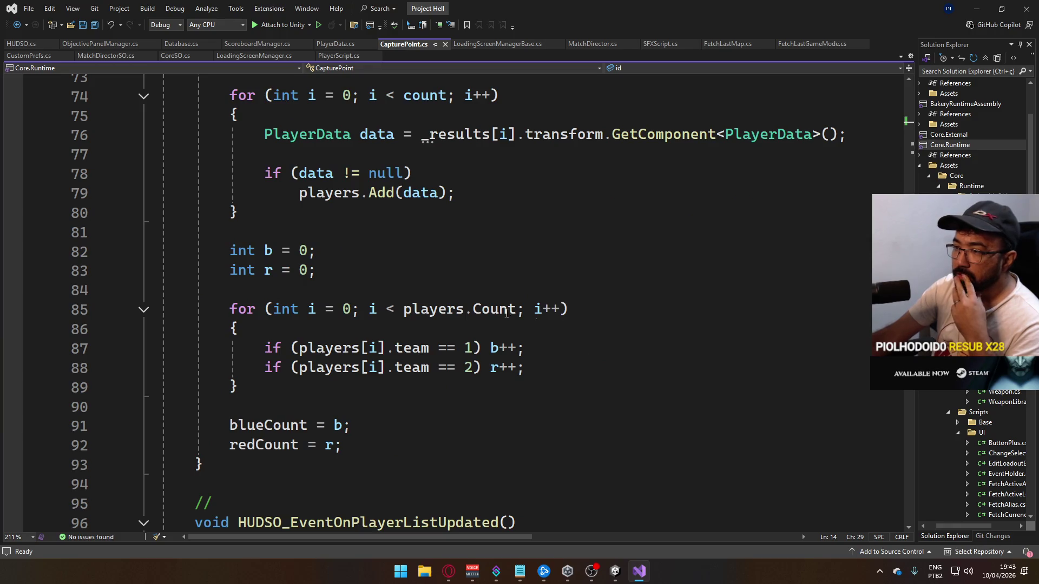
scroll(415, 309, up, 2)
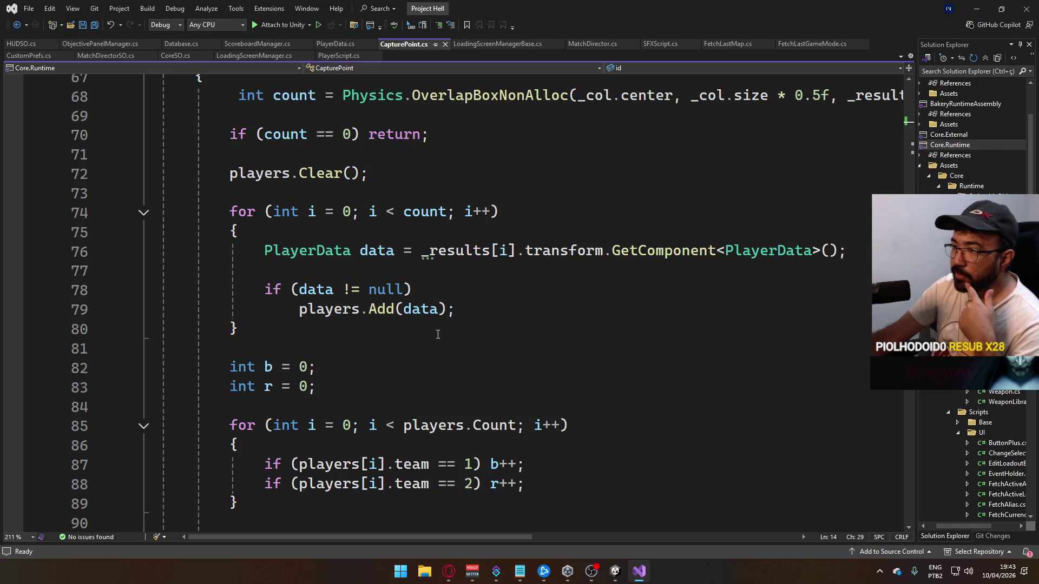
scroll(478, 306, up, 15)
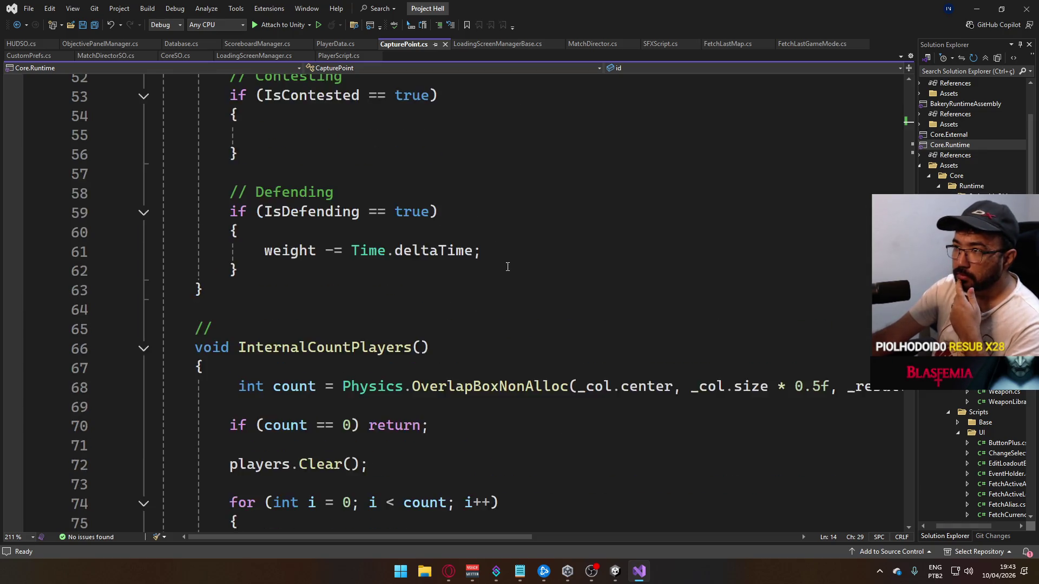
scroll(503, 336, up, 4)
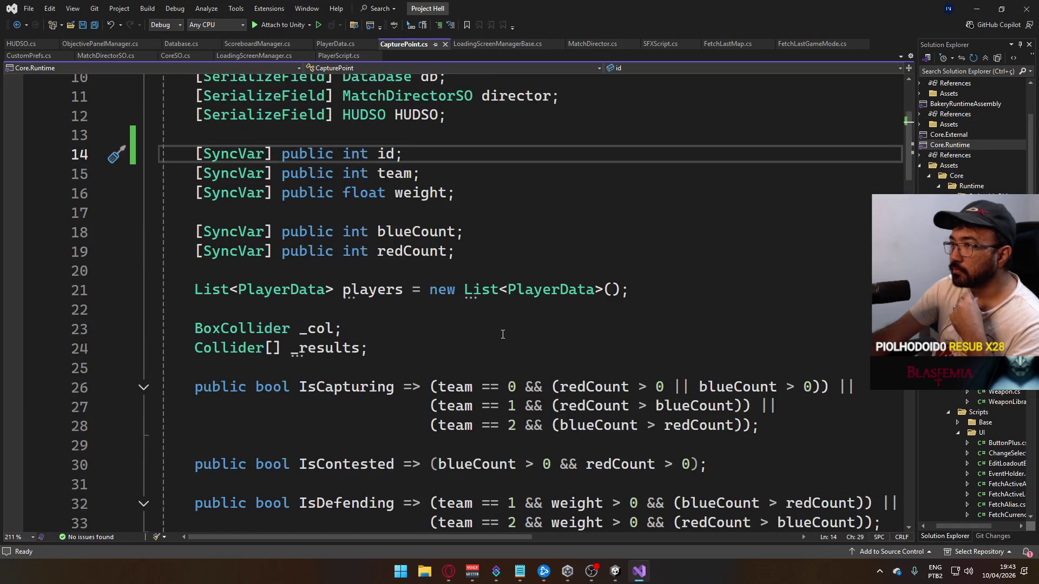
scroll(502, 334, up, 3)
scroll(495, 341, down, 20)
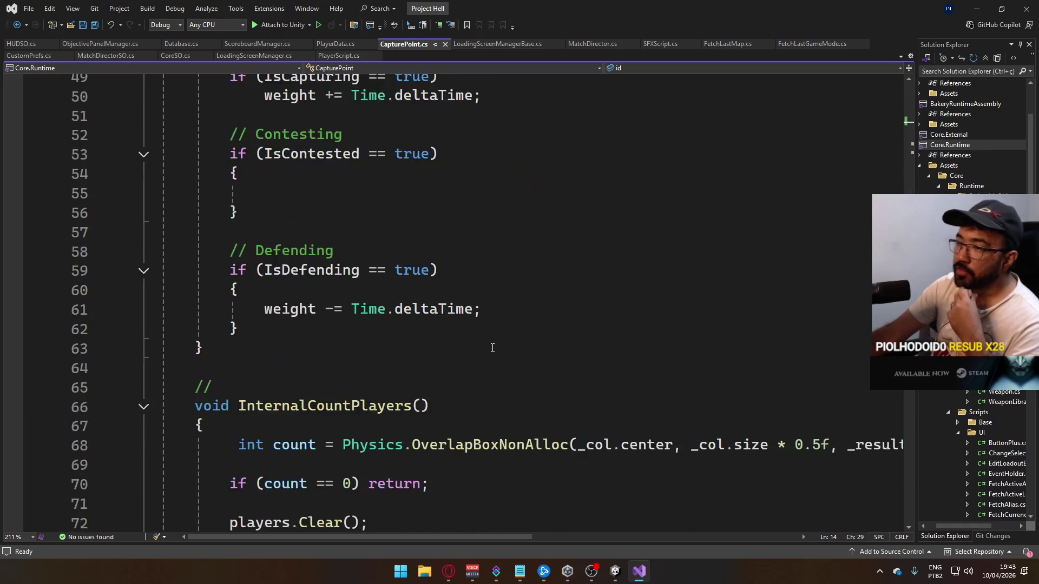
scroll(488, 351, down, 13)
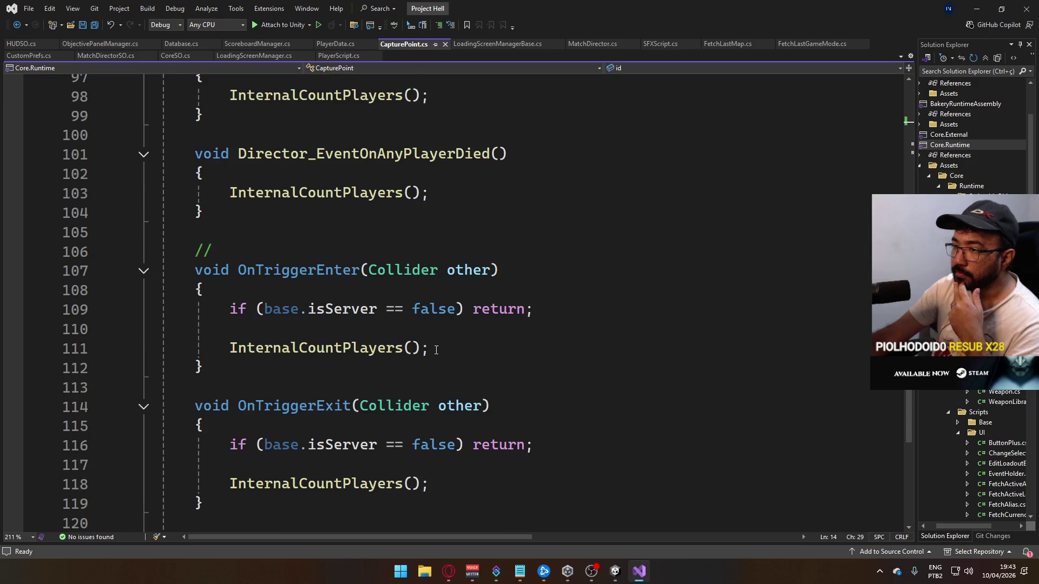
scroll(397, 355, up, 6)
click(469, 273)
Add a '// Network Related' comment above the Event Signature comment in CapturePoint.cs
text(Event Signature)
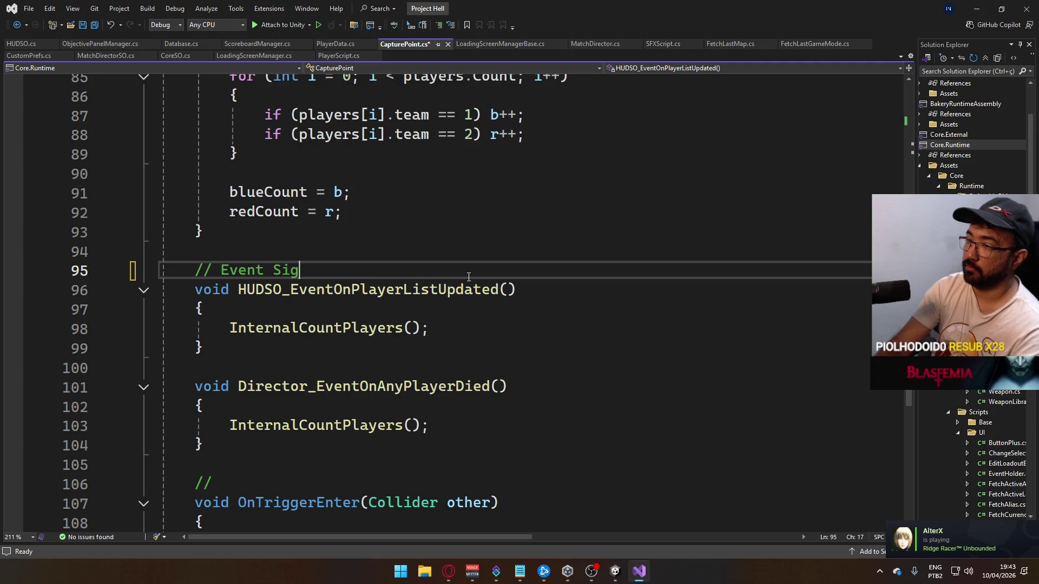
key(ctrl+Return)
key(ctrl+Return)
text(//)
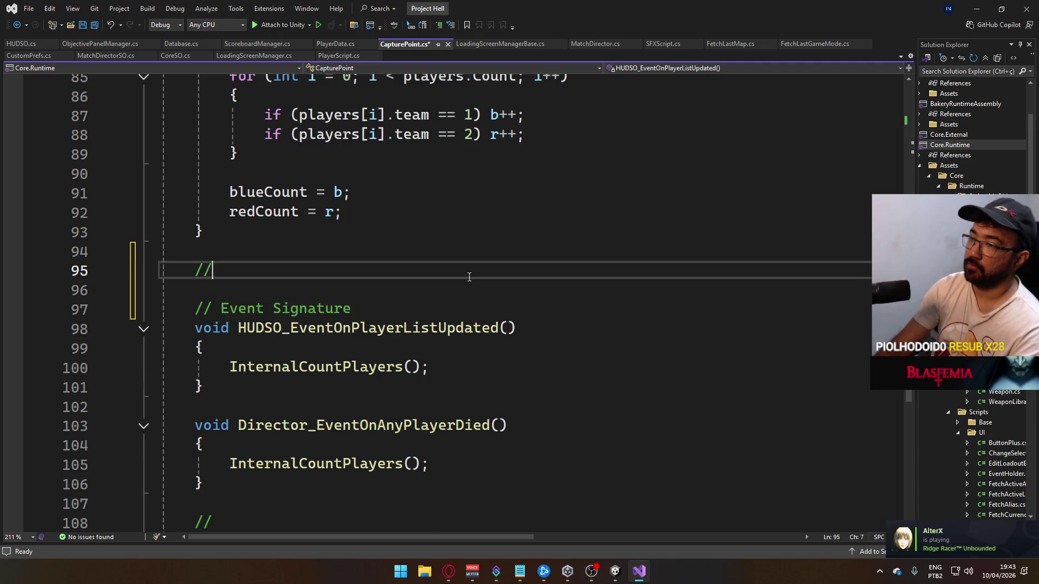
key(Return)
key(Up)
text(Network)
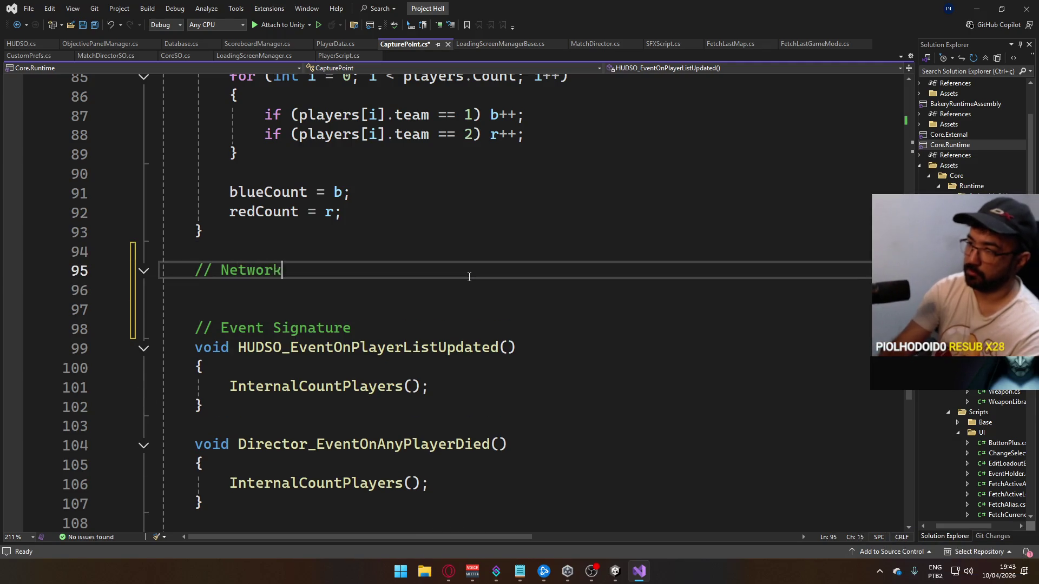
text( Related)
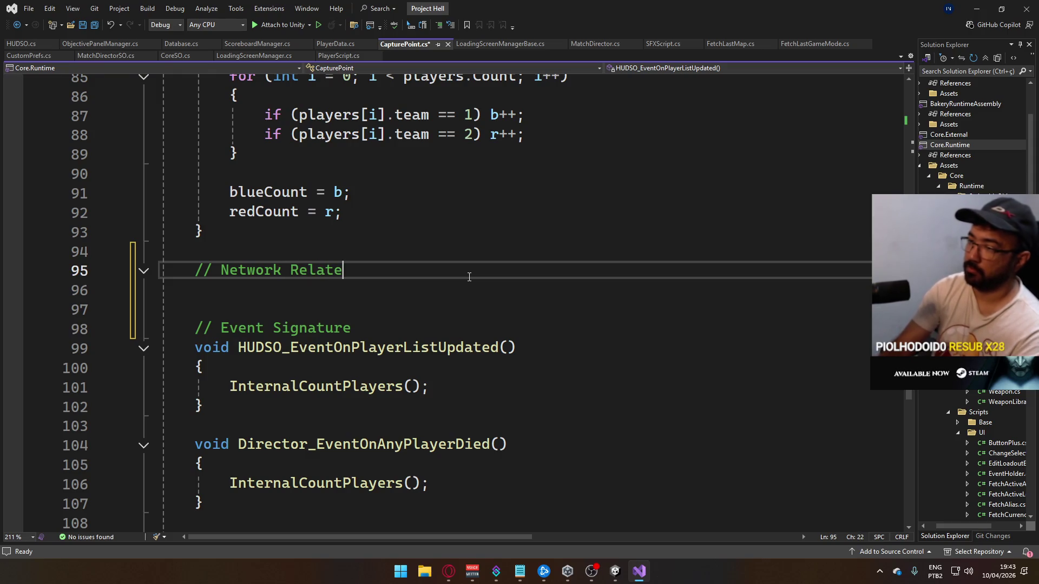
key(Return)
key(Delete)
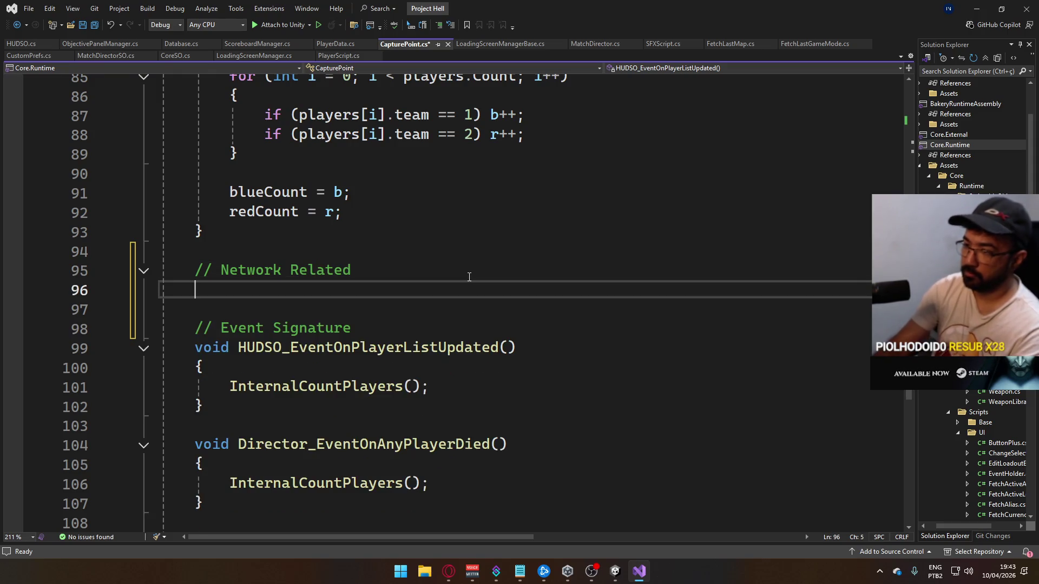
Start a void method declaration with a [TargetRpc] attribute above it
text(pu)
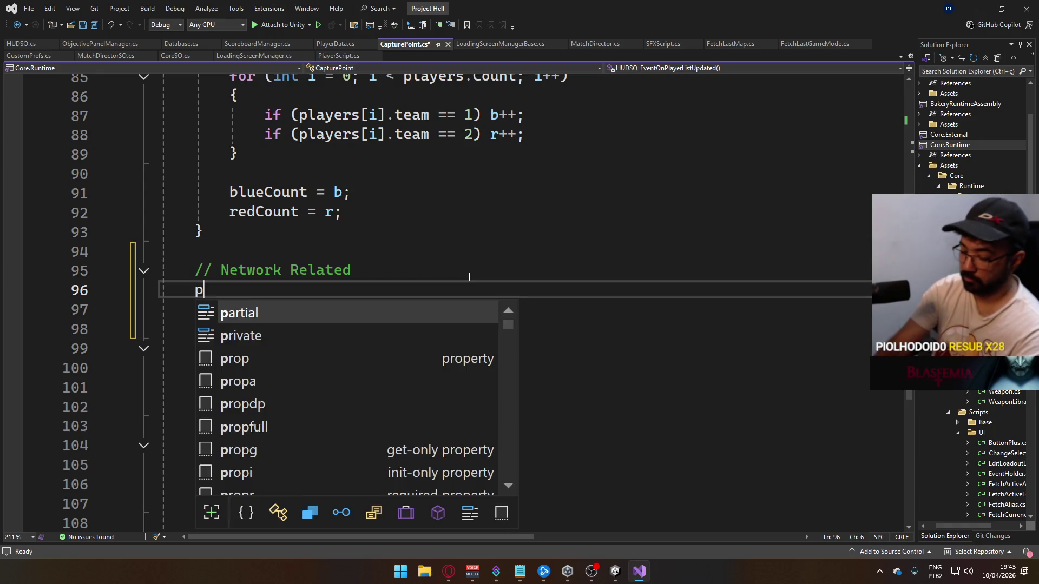
key(BackSpace)
key(BackSpace)
text(vo)
key(Tab)
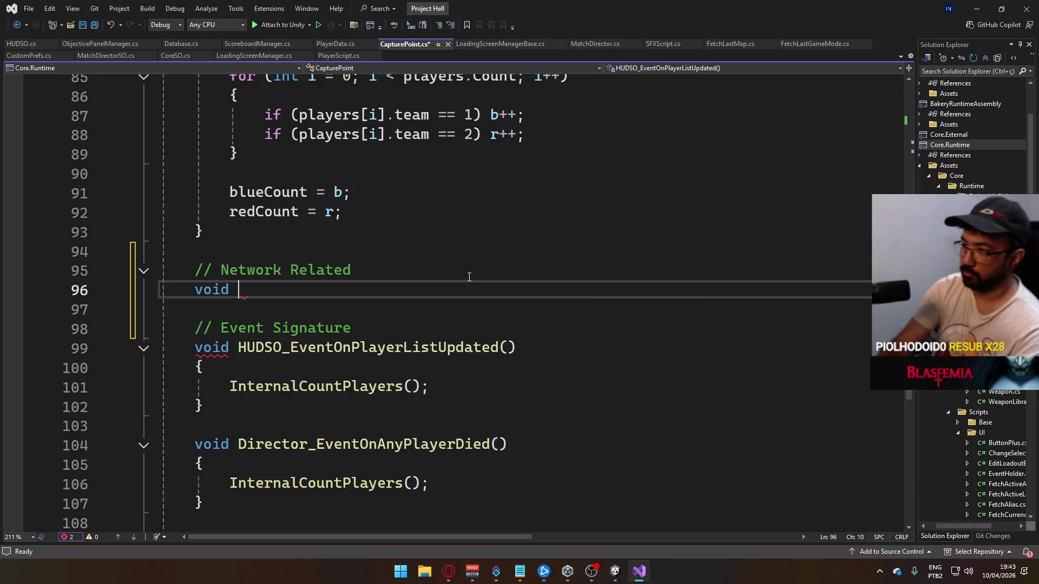
key(Home)
key(ctrl+Return)
text([Server])
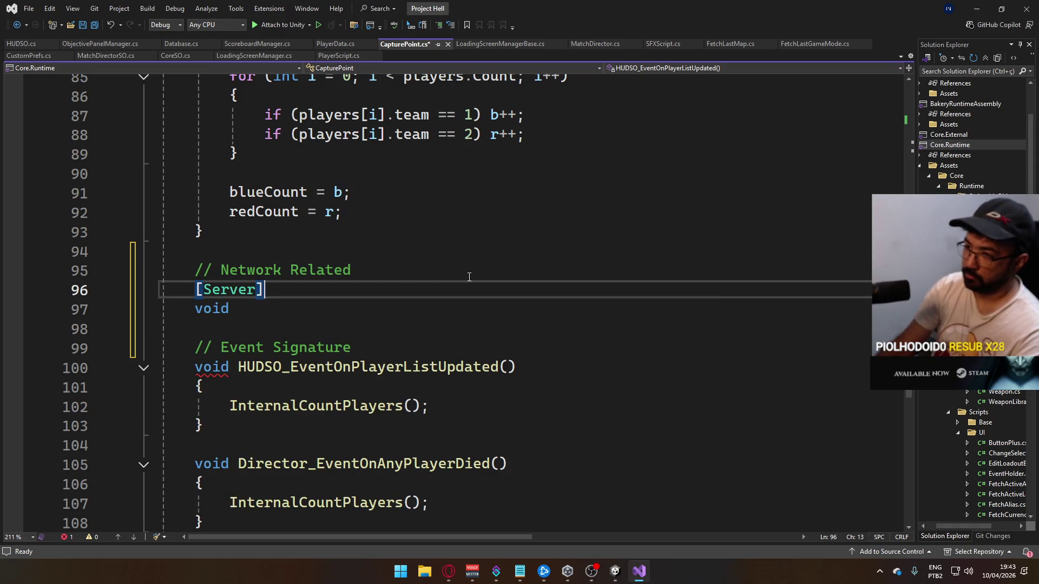
key(BackSpace)
key(BackSpace)
key(BackSpace)
key(Up)
key(Down)
text([Tar)
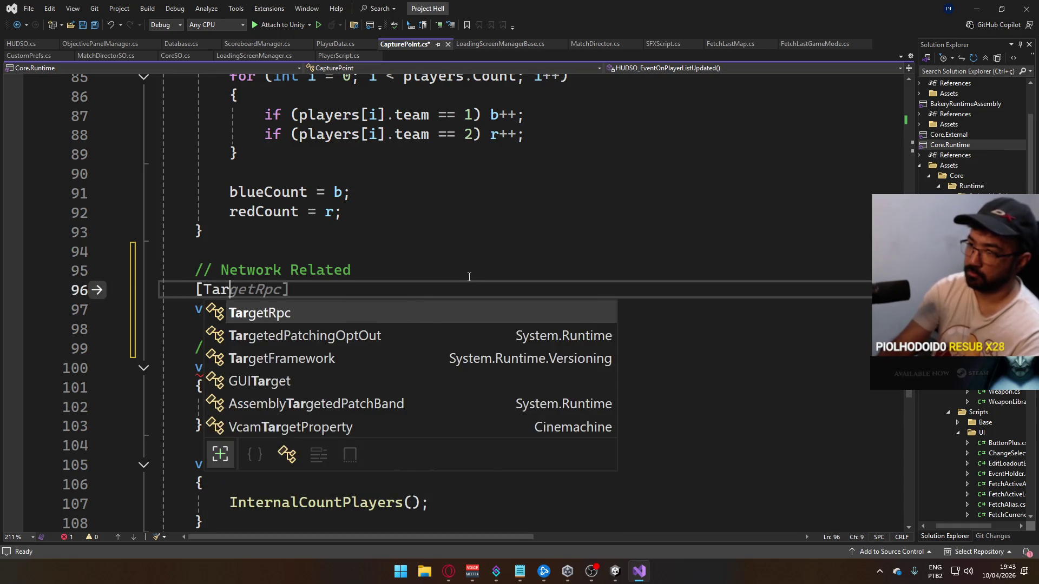
key(Tab)
key(Down)
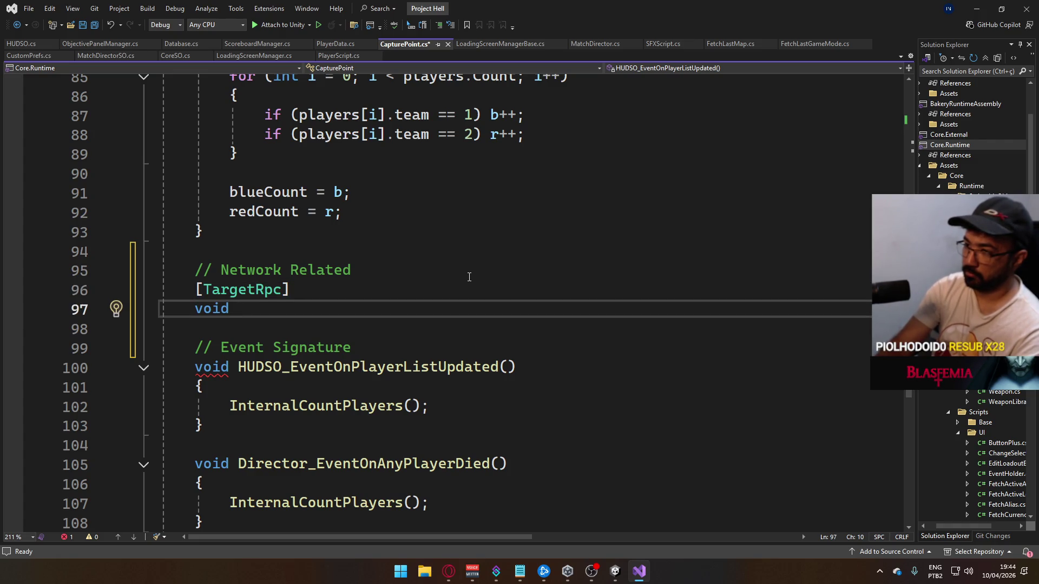
Name it TargetRpcSetCapturePoint(NetworkConnection conn) with an empty body and save
text(T)
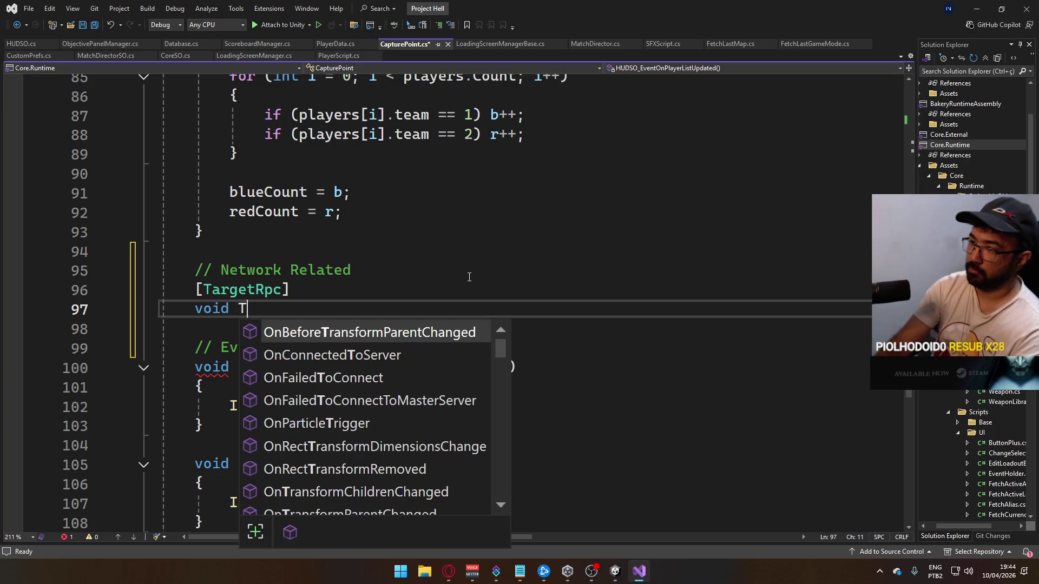
text(argetRpcSet)
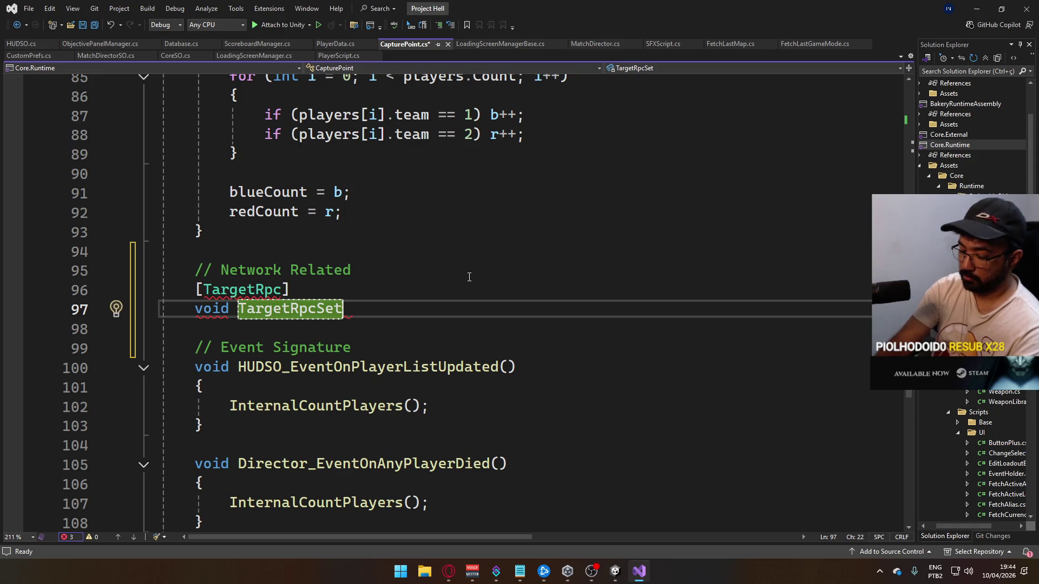
text(CapturePoint)
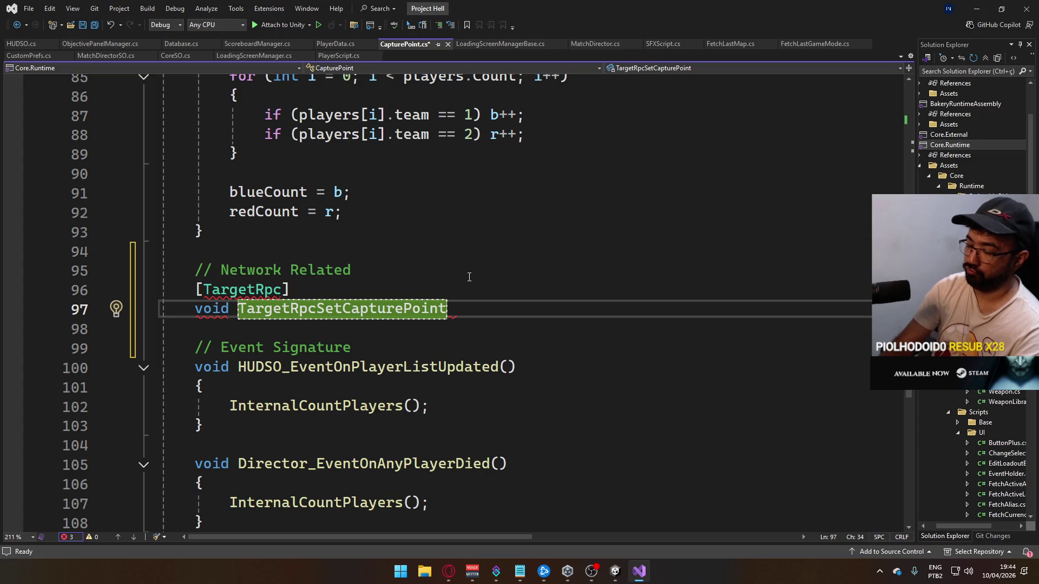
text((Netw)
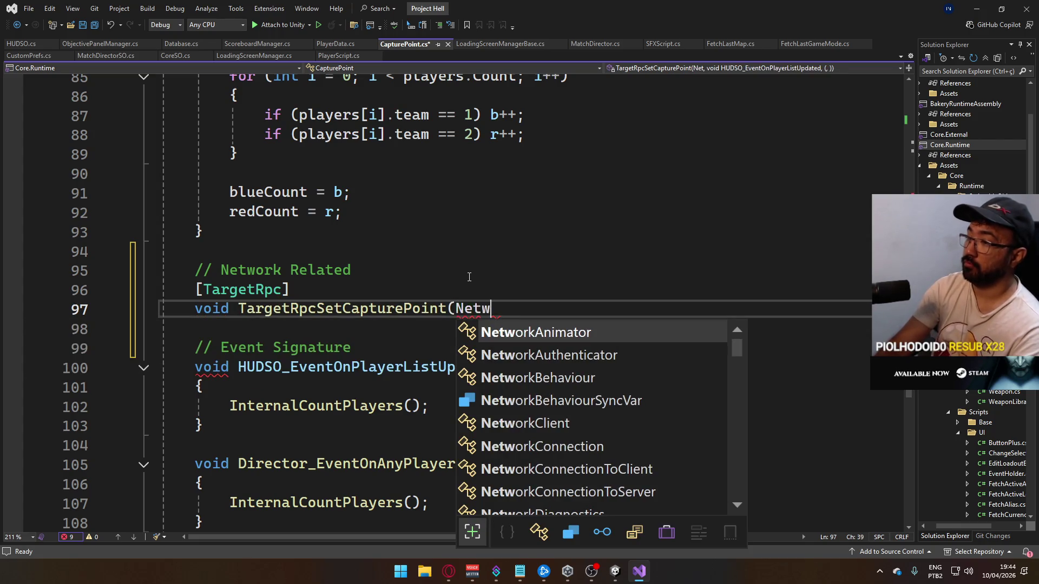
text(orkConnection conn))
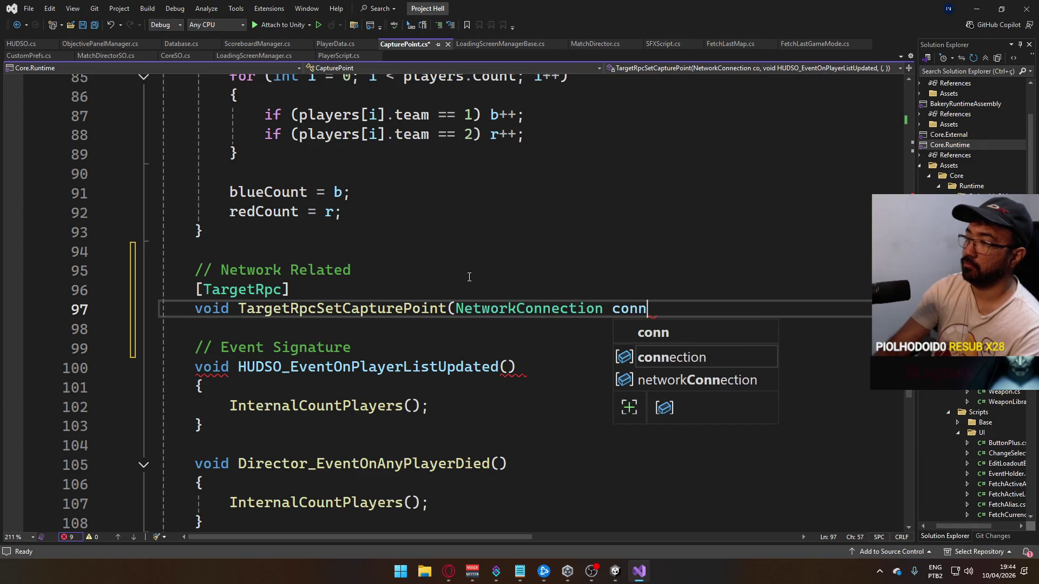
key(Return)
text({)
key(Return)
text(})
key(ctrl+s)
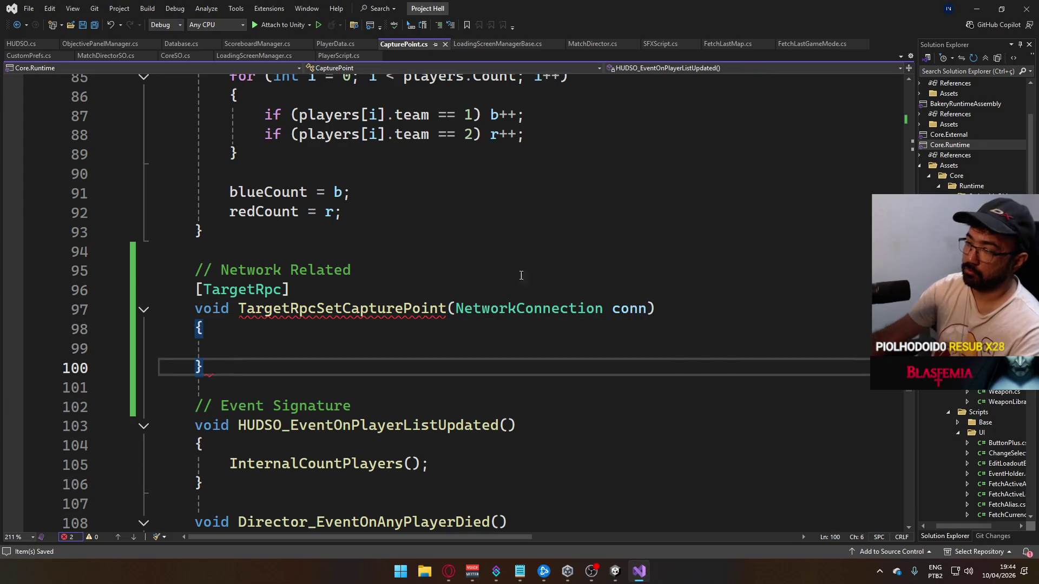
mouse_move(556, 318)
double_click(529, 309)
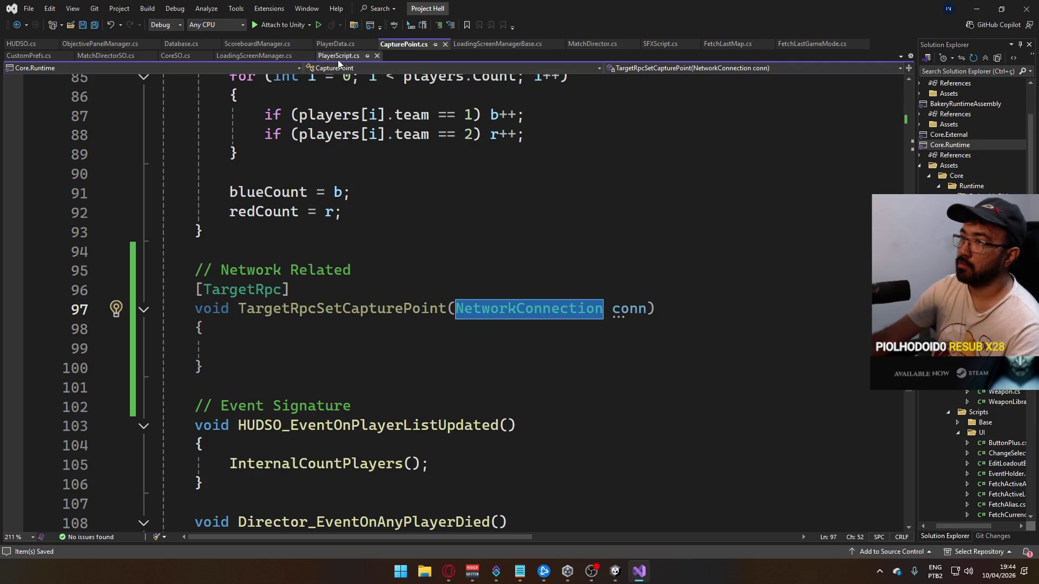
click(336, 44)
scroll(472, 298, down, 15)
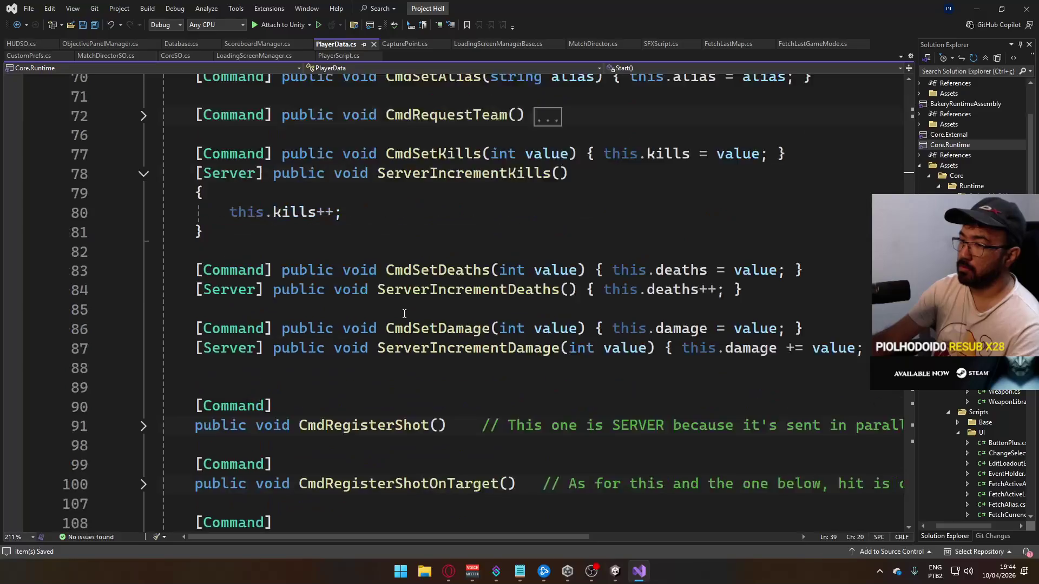
scroll(382, 331, down, 6)
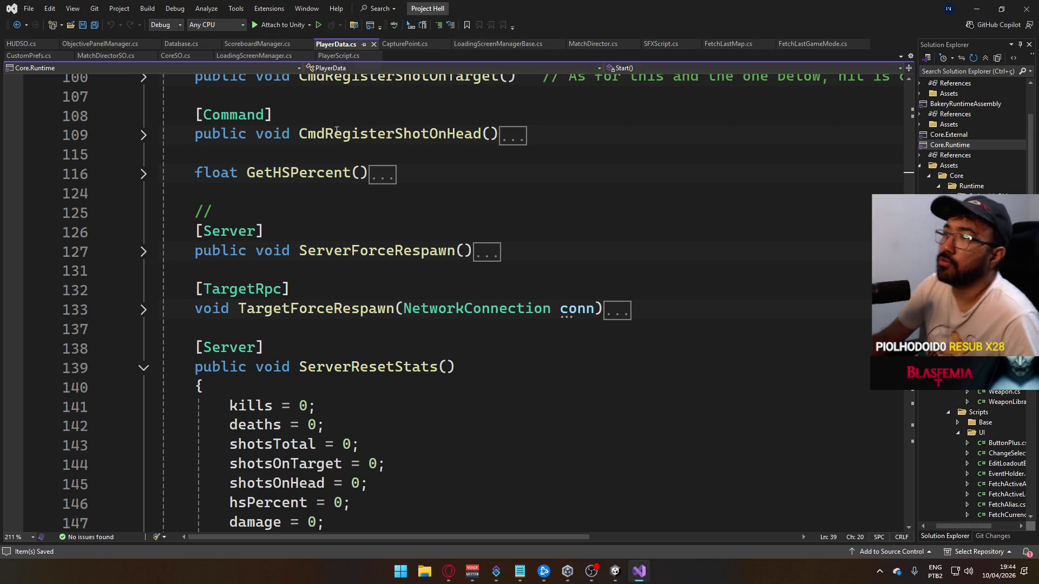
click(405, 44)
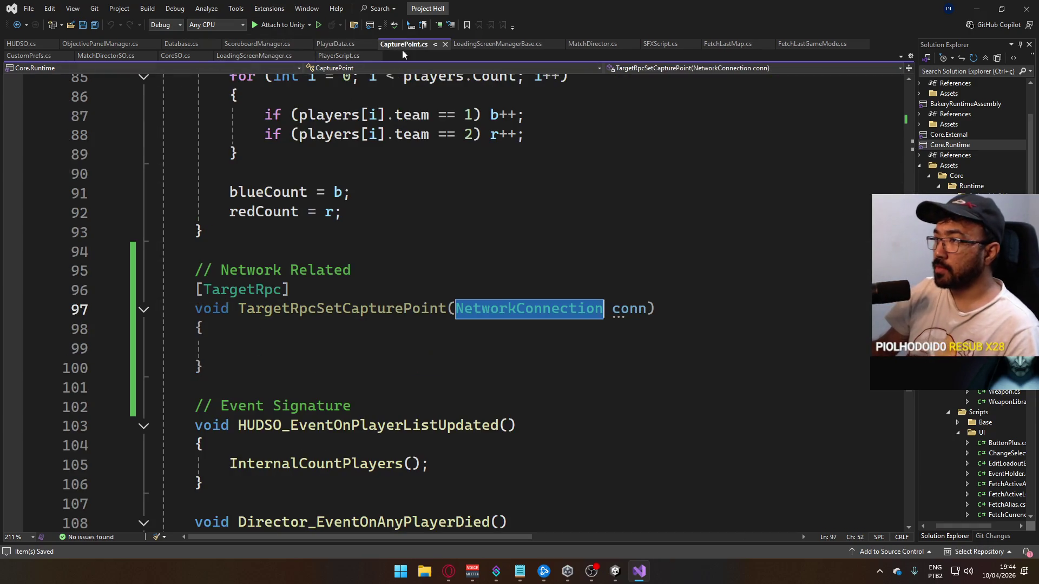
click(782, 329)
click(601, 363)
click(702, 344)
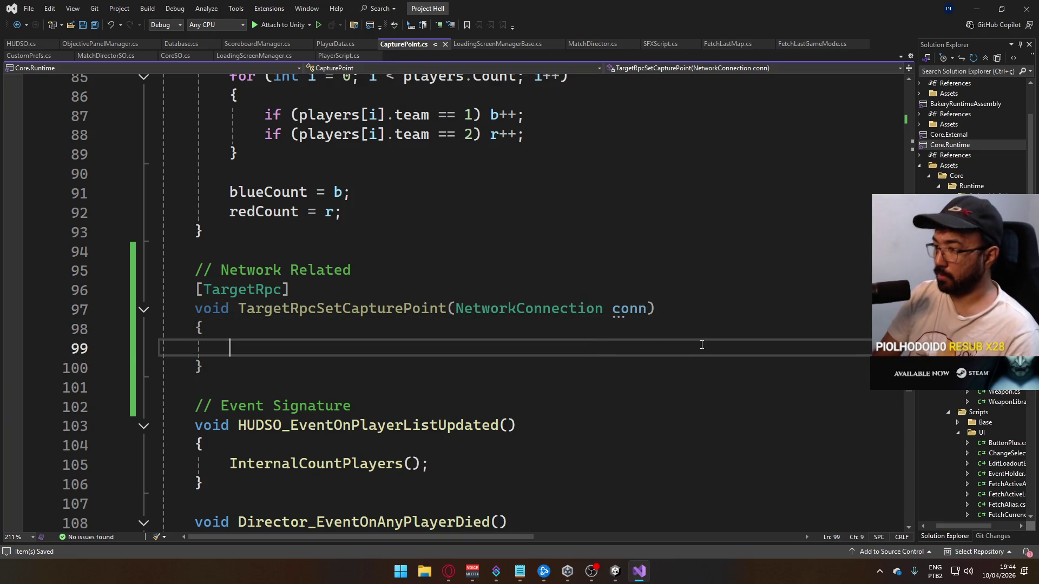
Call HUDSO.SetCapturePoint(this); in the method body and save
text(HUDSO.set)
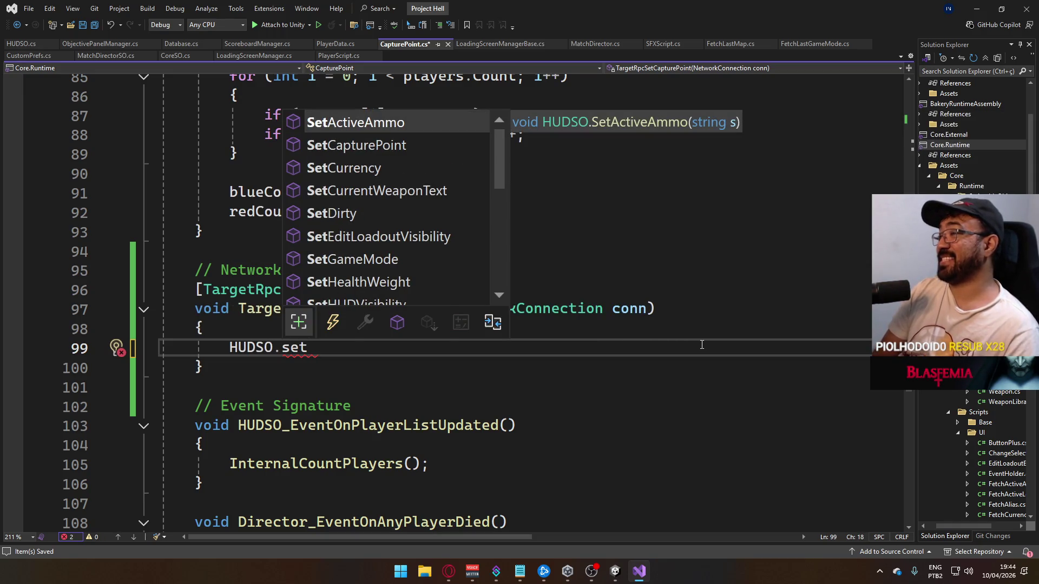
text(cap)
key(Tab)
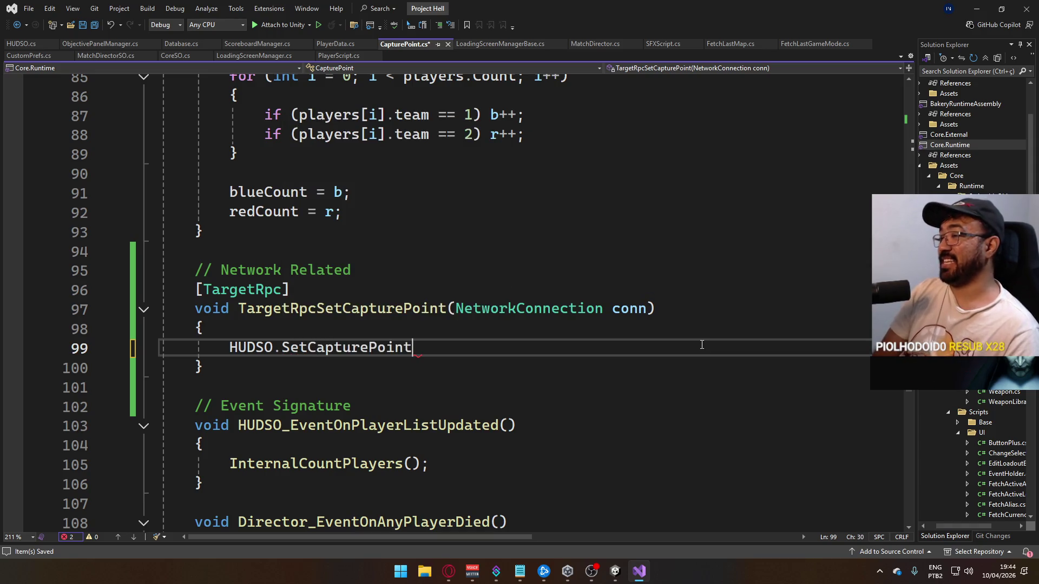
text())
key(BackSpace)
text((thi)
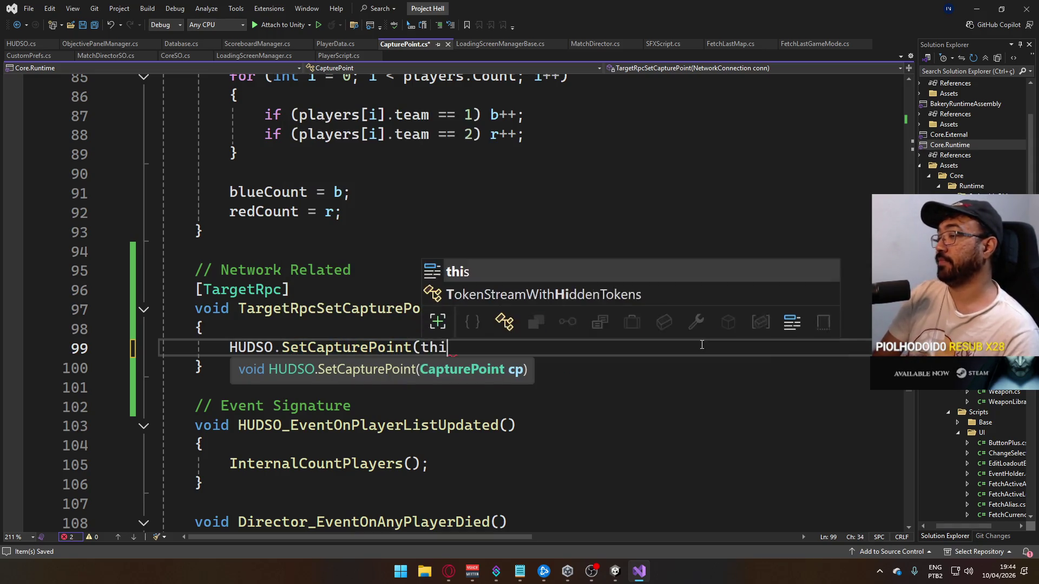
text(s);)
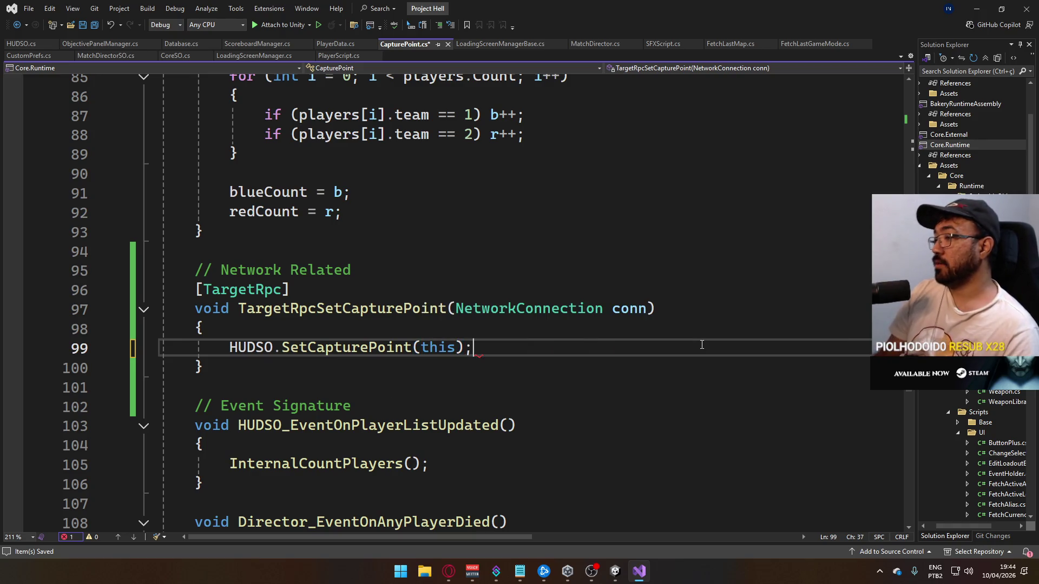
key(Up)
key(ctrl+s)
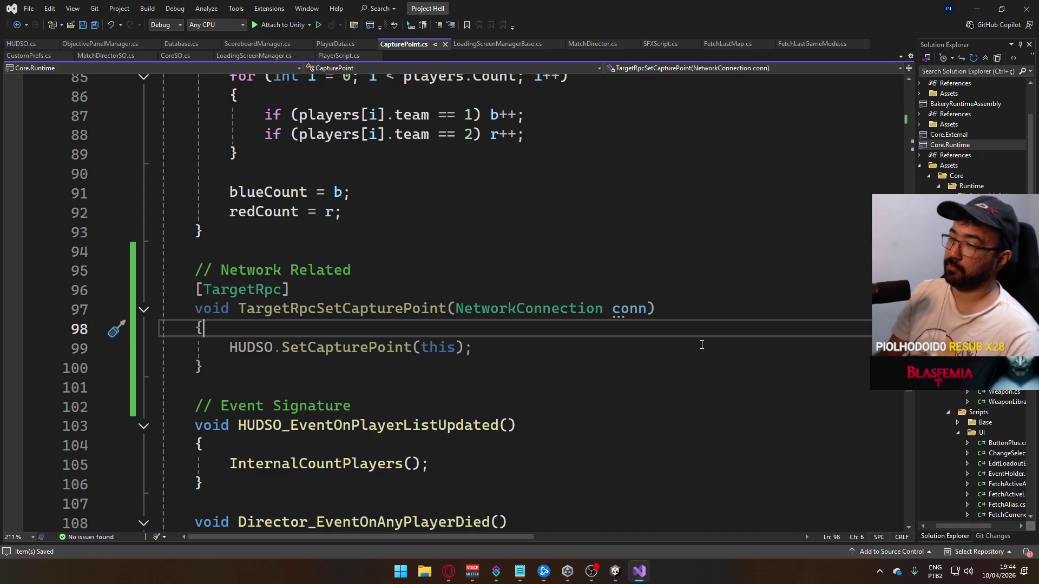
Return early when base.isOwned == false before the SetCapturePoint call
key(Return)
key(Return)
key(Up)
text(if (base.i)
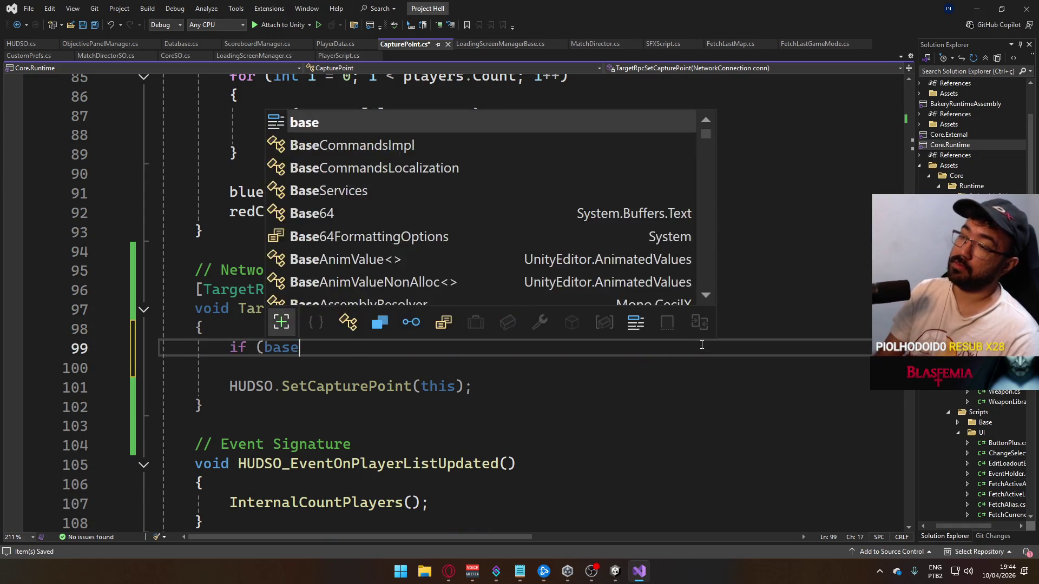
text(i)
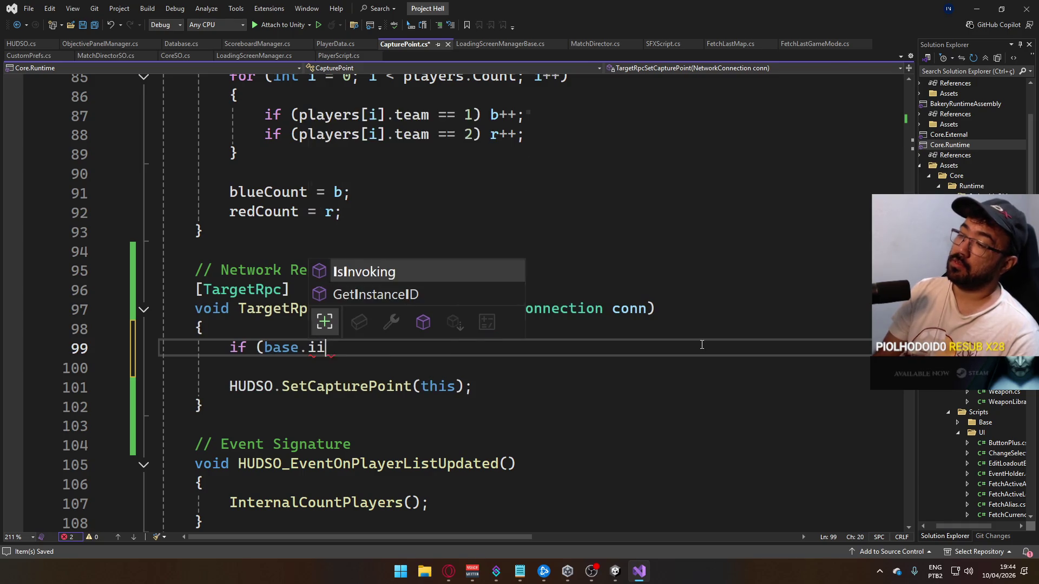
key(BackSpace)
text(sOw)
key(Tab)
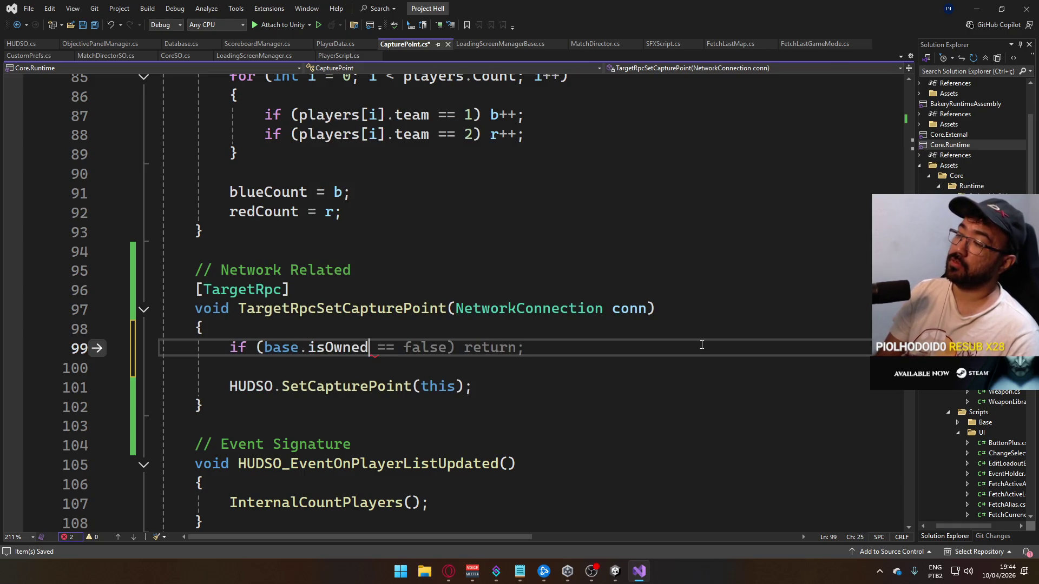
key(Right)
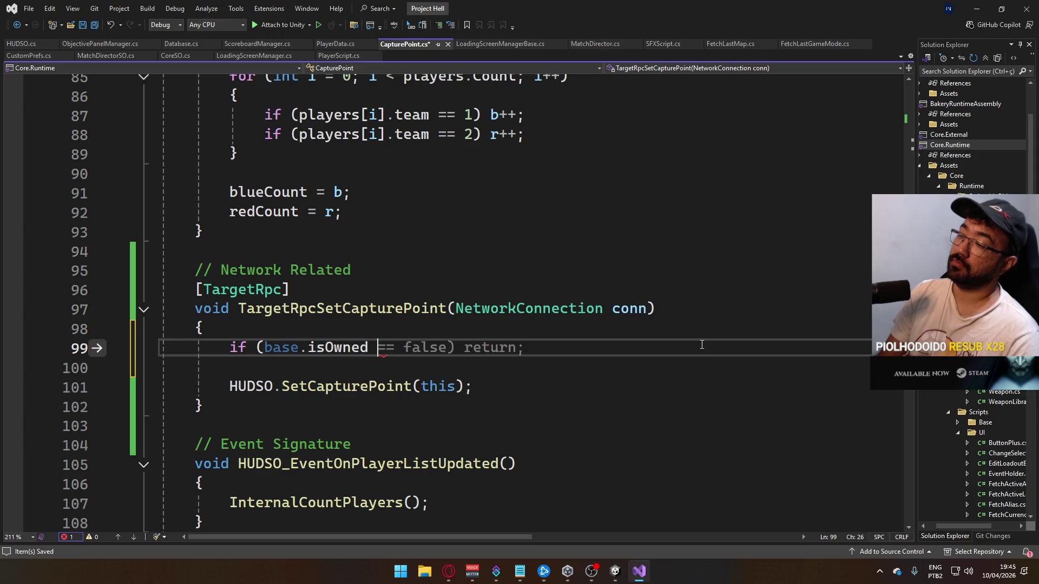
text(== false) retu)
key(Tab)
Add Debug.LogError("foo"); at the top and copy it below the SetCapturePoint call
key(ctrl+Return)
text(Debug.)
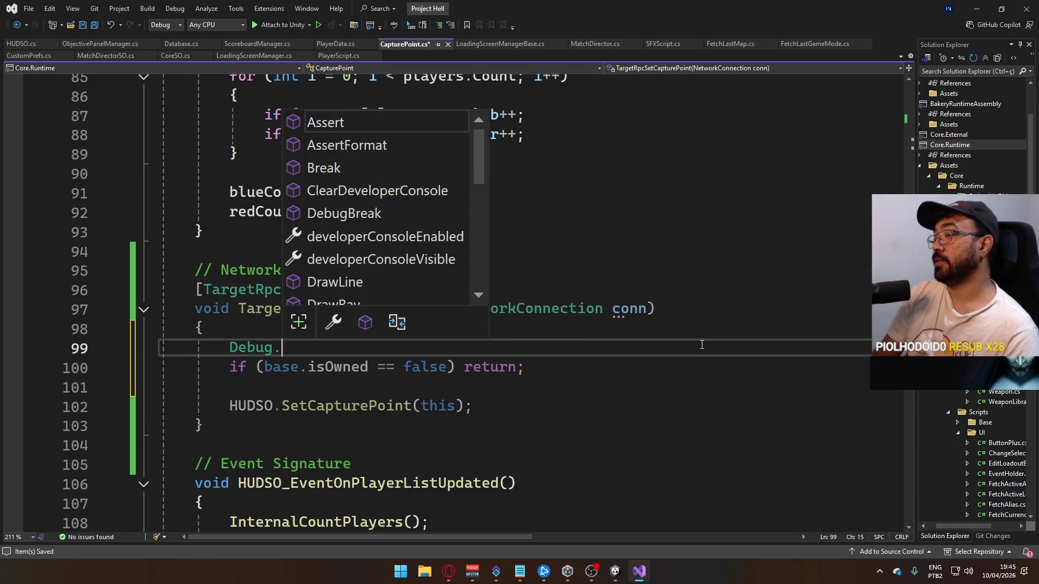
text(LogError("foo");)
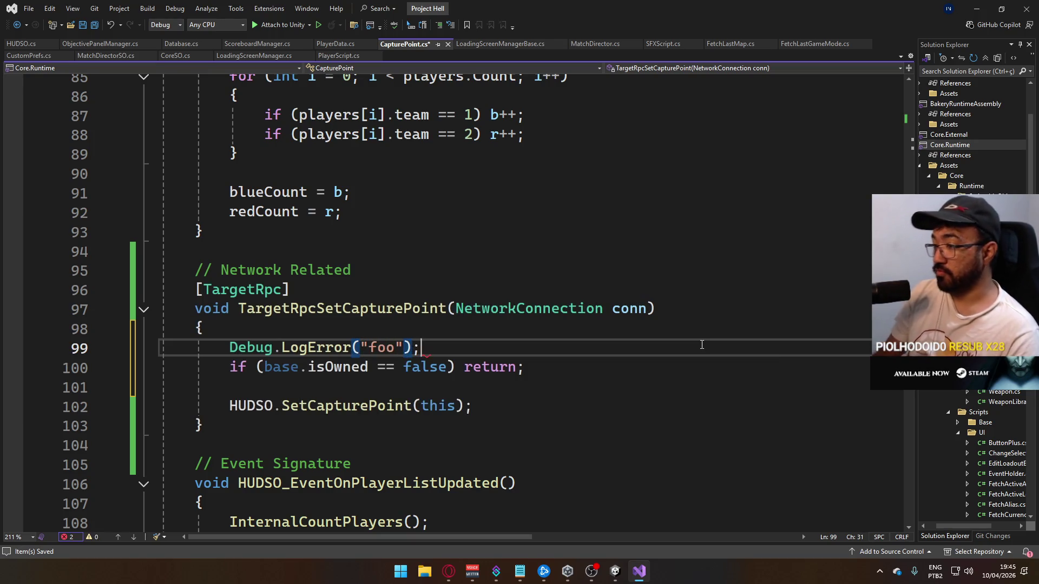
key(Down)
key(Down)
key(Down)
key(End)
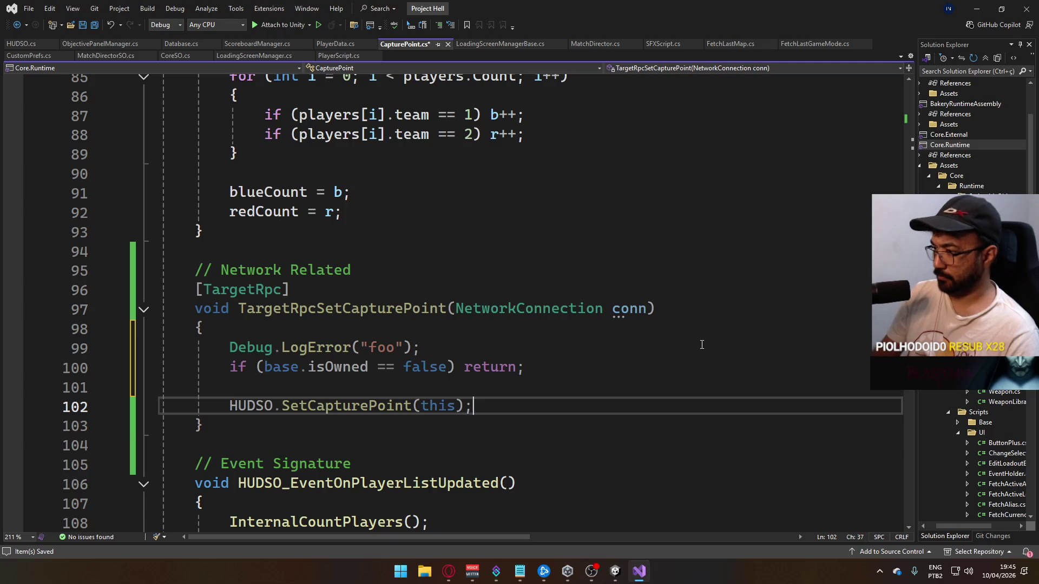
key(Return)
text(Debug.LogError("foo");)
key(Left)
key(Left)
key(Left)
key(ctrl+shift+Left)
Change the copied log message to "bar" and save CapturePoint.cs
text(bar)
key(ctrl+s)
key(Up)
key(Up)
key(Up)
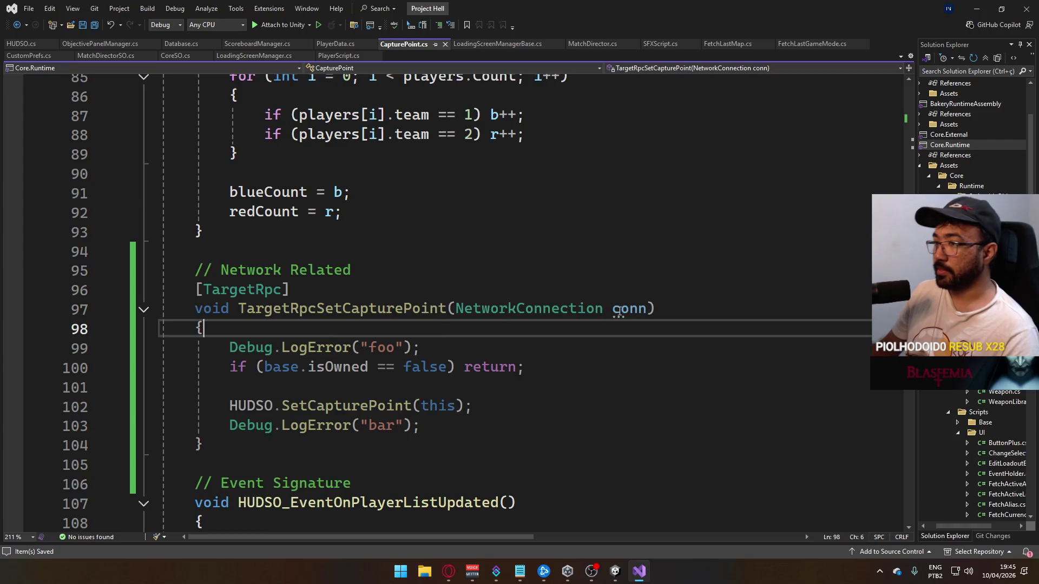
scroll(372, 327, up, 5)
scroll(444, 364, down, 1)
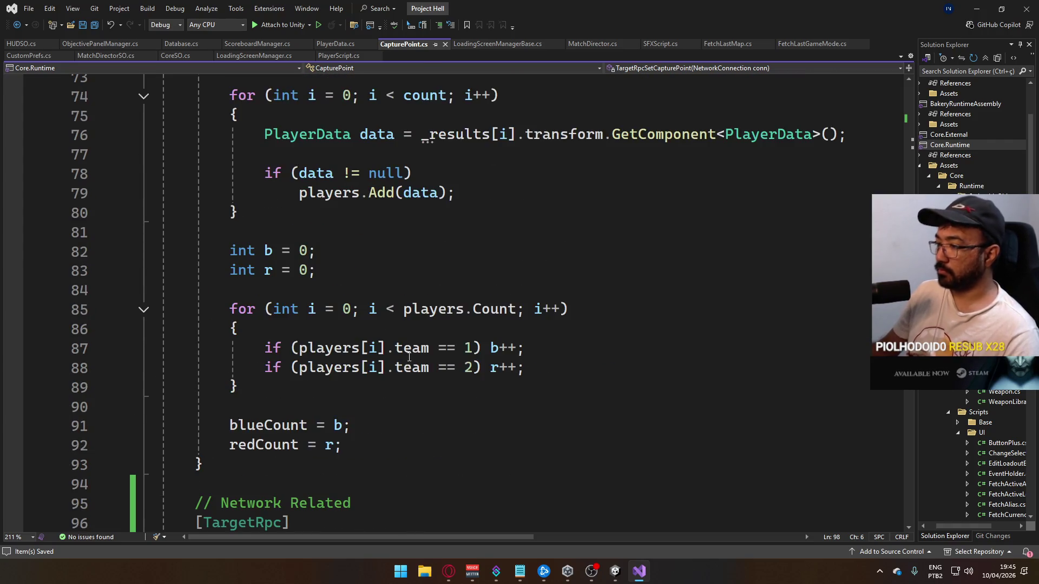
scroll(363, 353, up, 1)
Below players.Add(data), enter data.netIdentity.connectionToClient
click(524, 239)
click(520, 266)
click(542, 258)
key(Return)
key(Return)
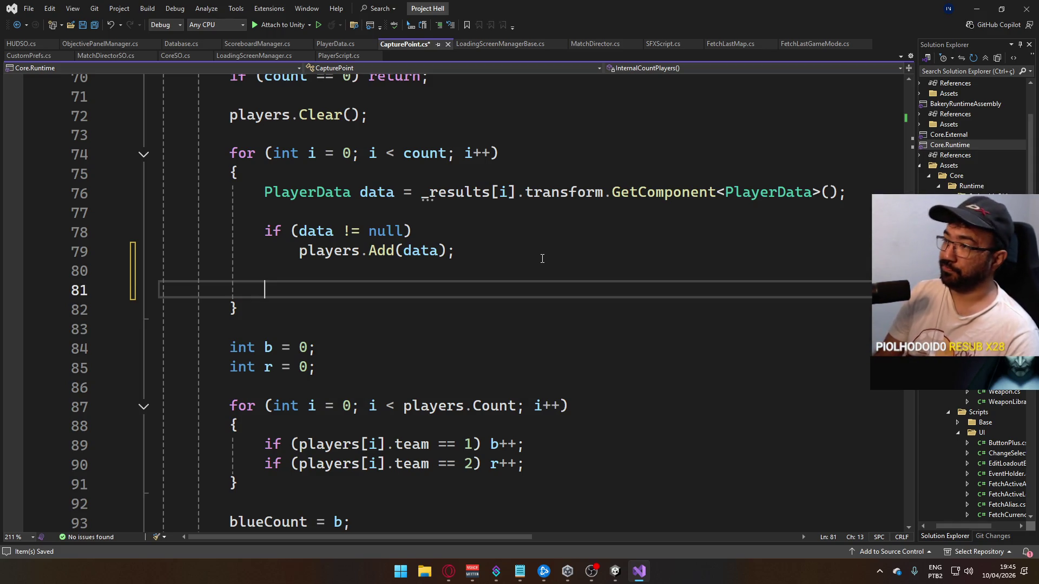
text(data.net)
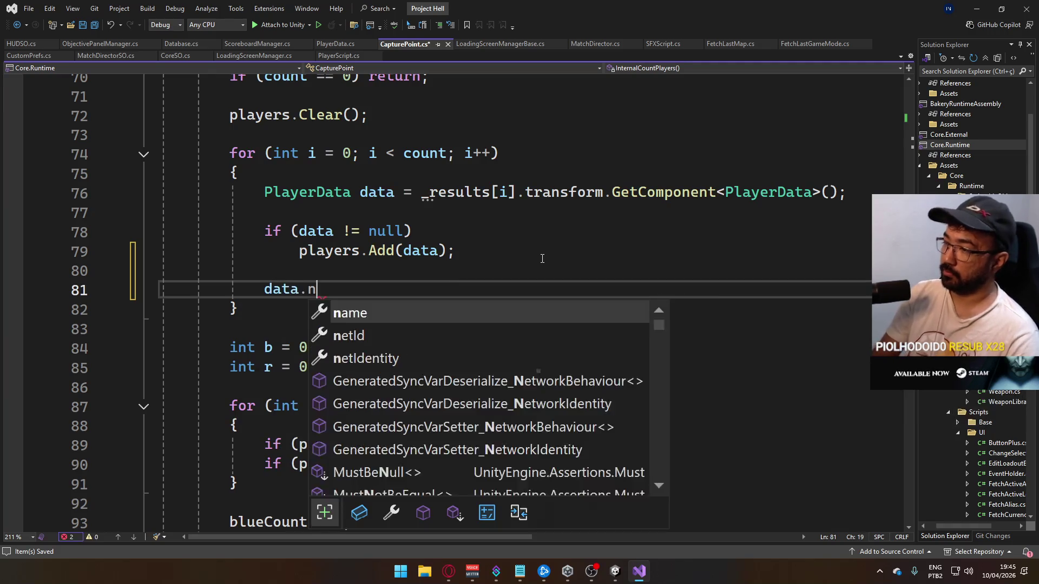
key(Down)
text(.)
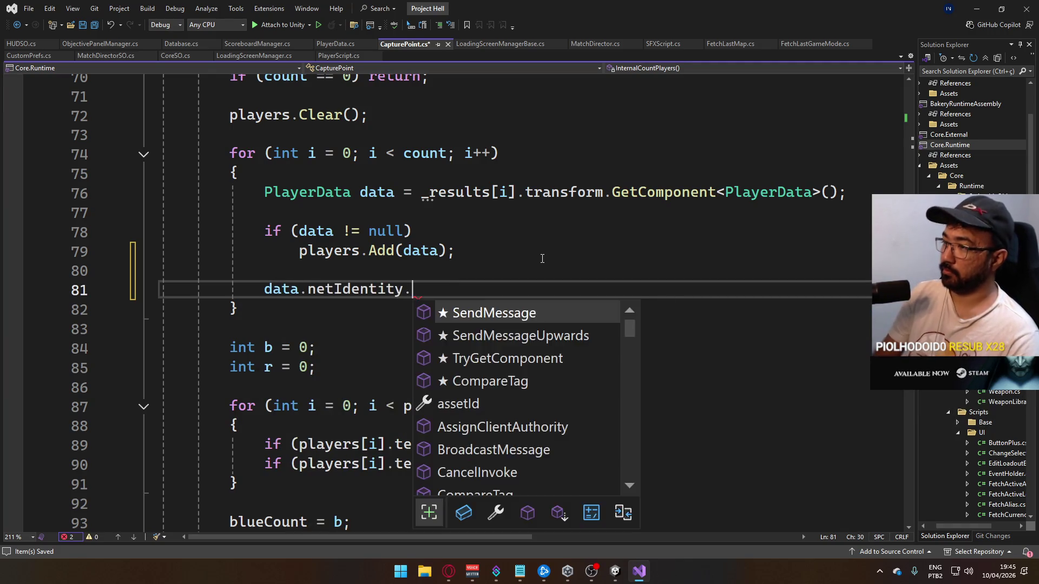
text(conn)
key(Down)
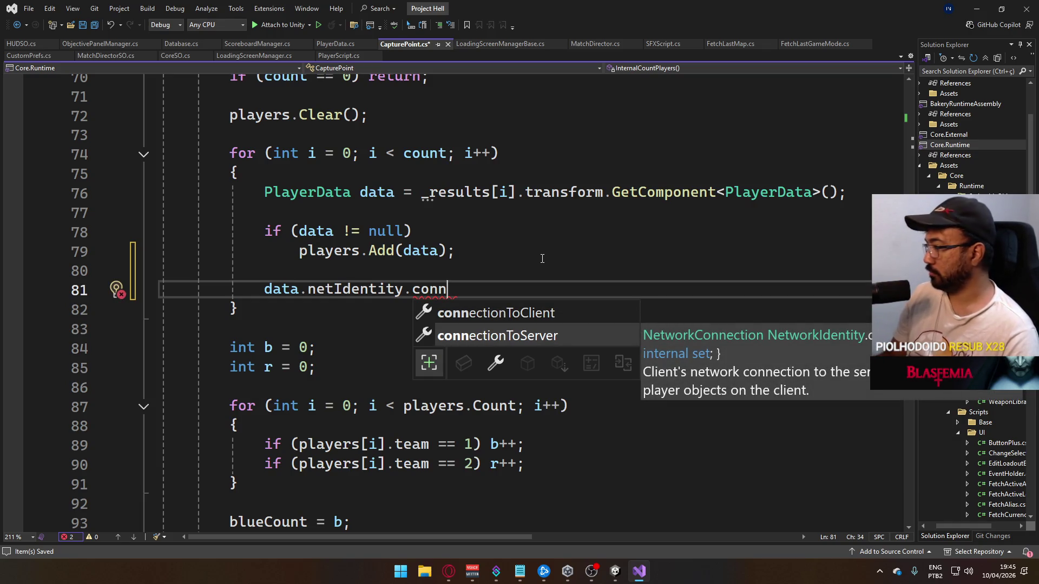
key(Up)
key(Tab)
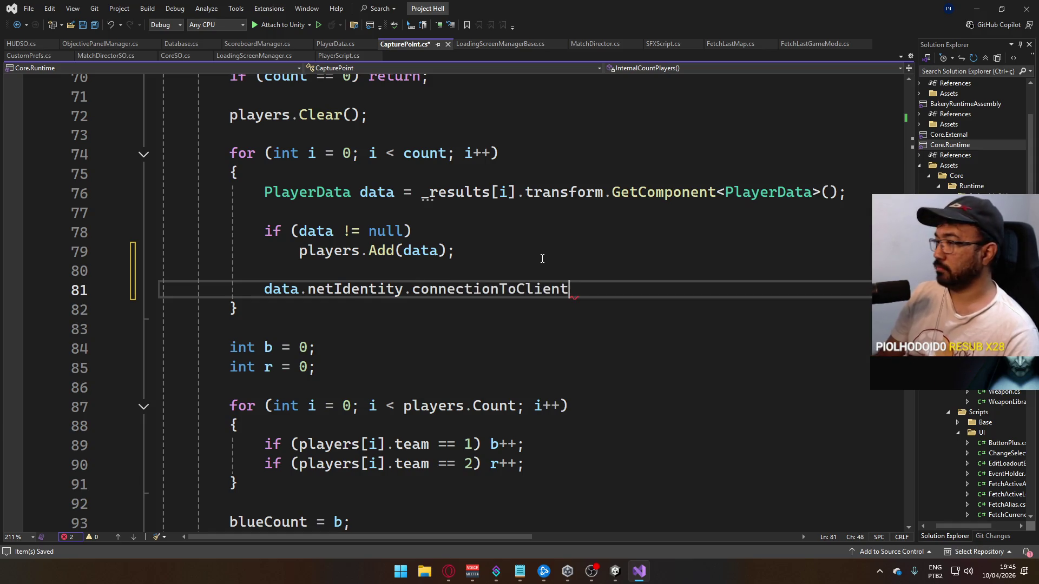
Wrap it as TargetRpcSetCapturePoint(data.netIdentity.connectionToClient); and save
key(Home)
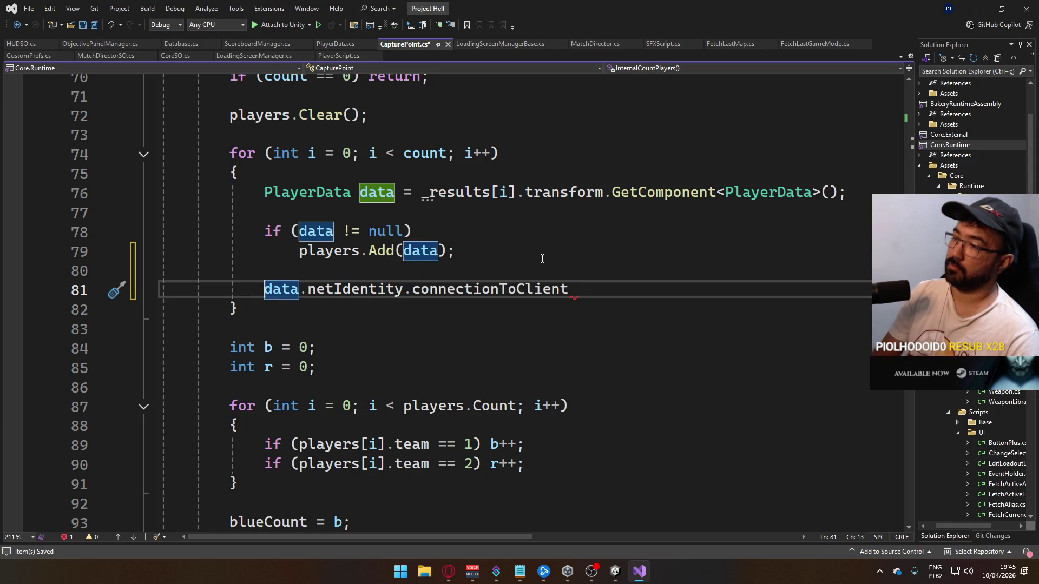
text(Targ)
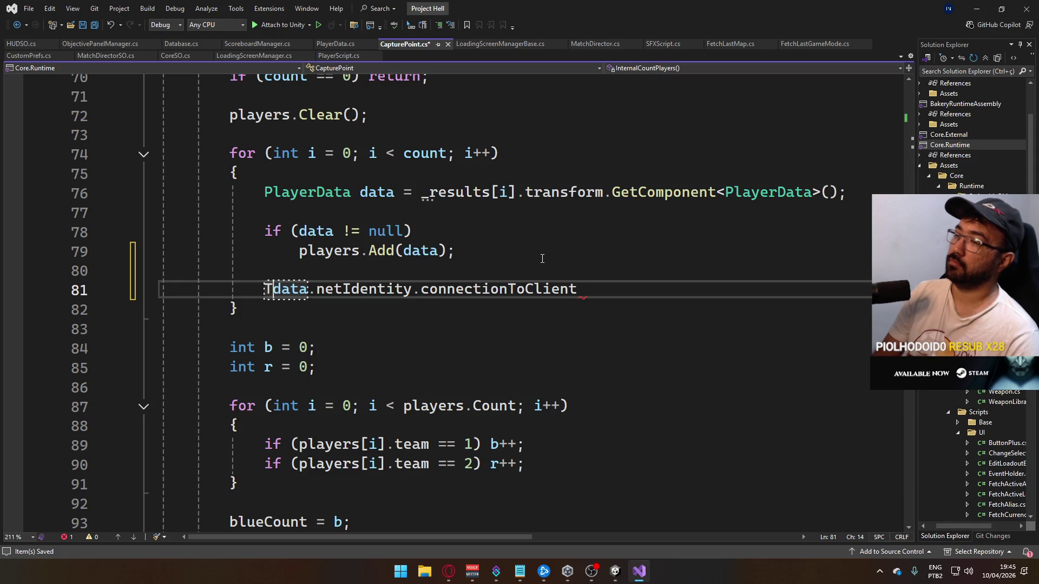
key(BackSpace)
key(BackSpace)
key(BackSpace)
text(Tar)
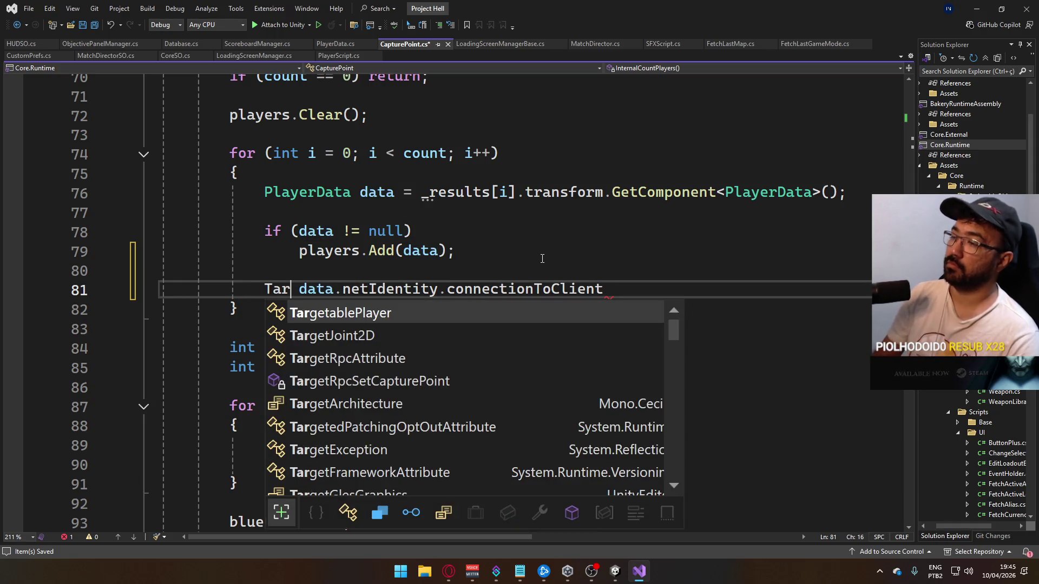
key(Down)
key(Down)
key(Down)
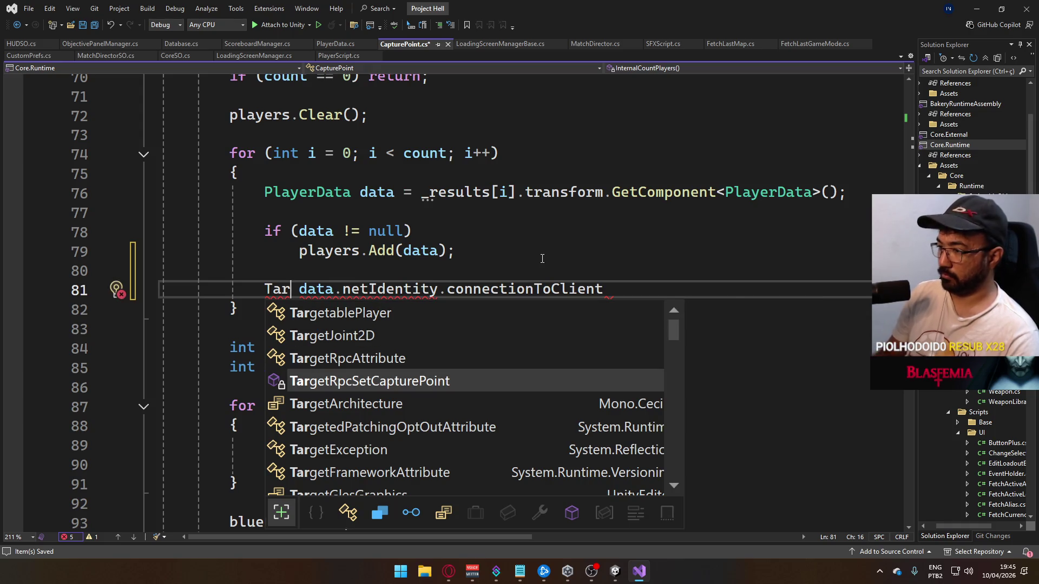
text(()
key(Delete)
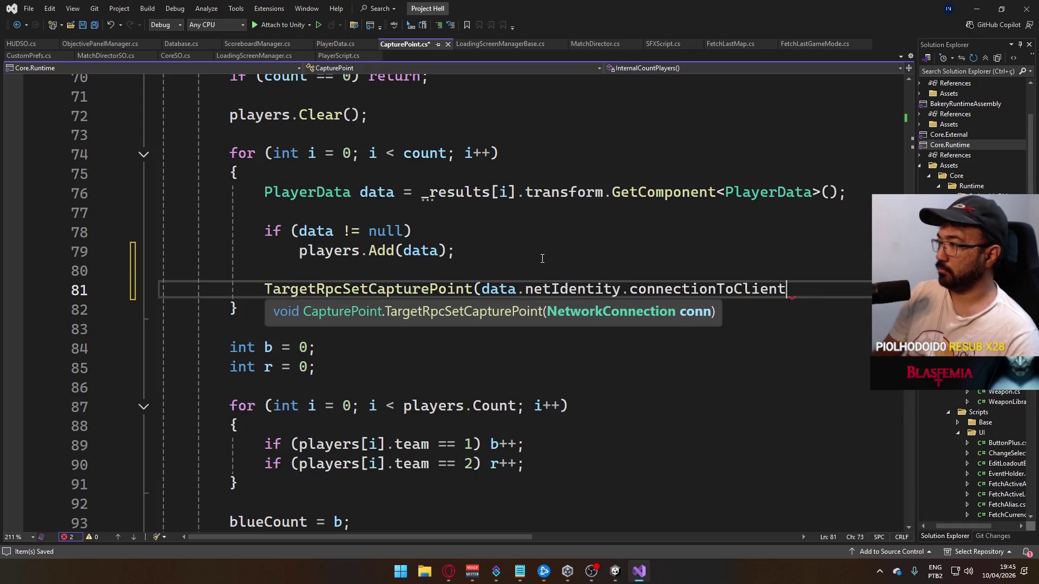
key(End)
text();)
key(ctrl+s)
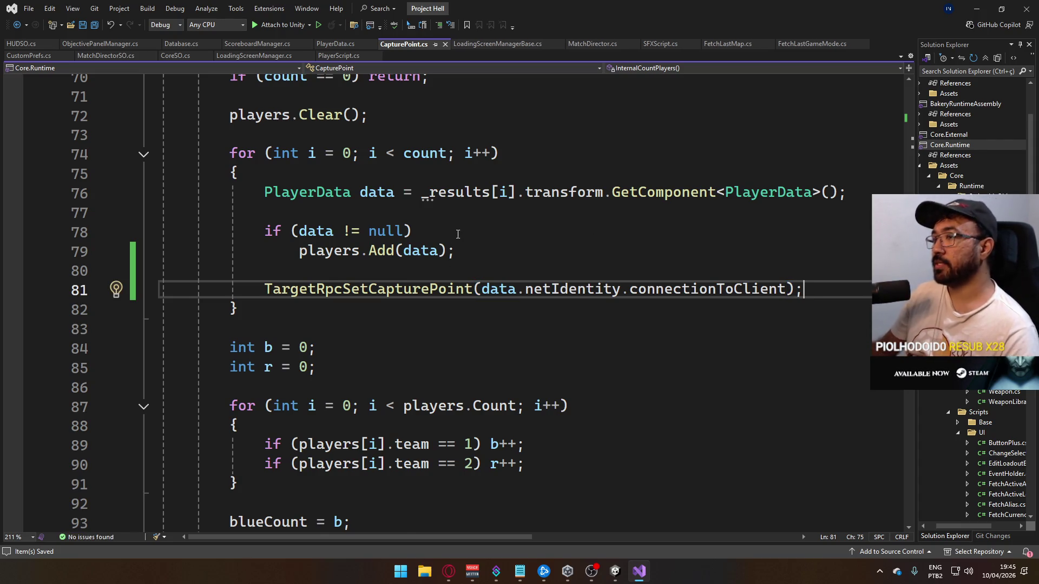
Review the updated InternalCountPlayers code, then switch to PlayerScript.cs
scroll(455, 237, down, 8)
scroll(840, 267, up, 8)
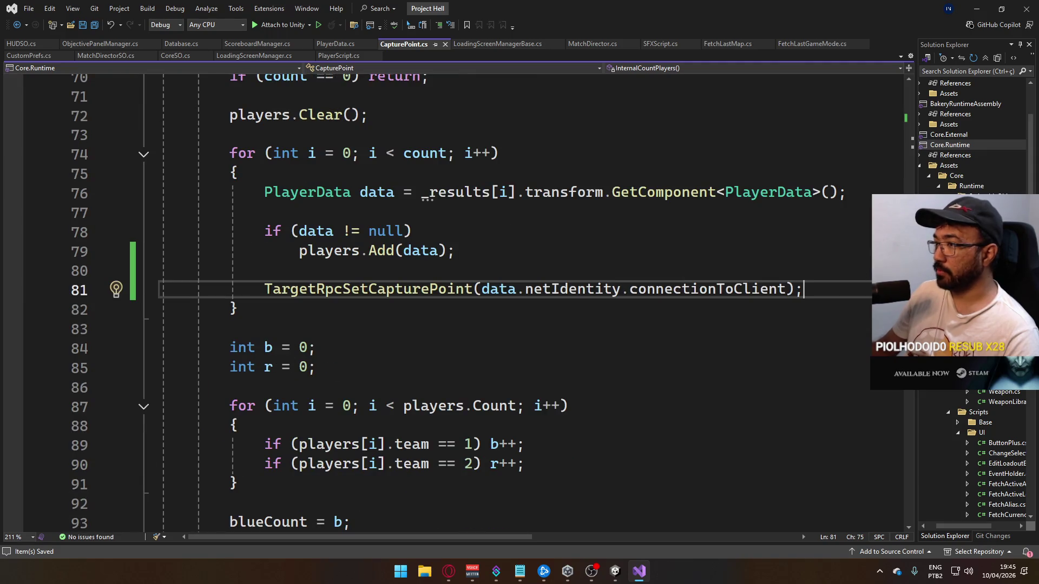
scroll(333, 383, down, 9)
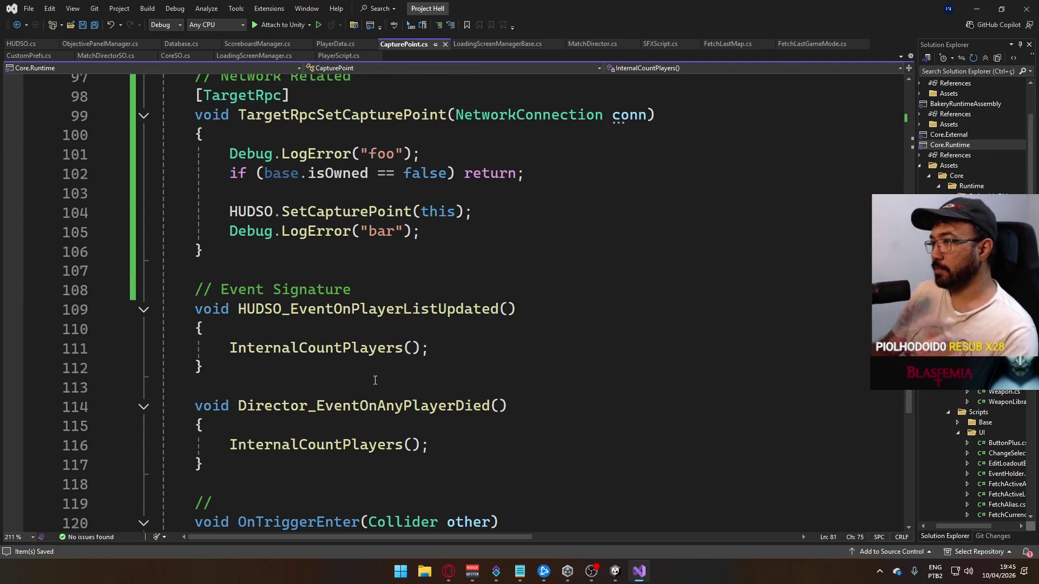
scroll(341, 135, up, 4)
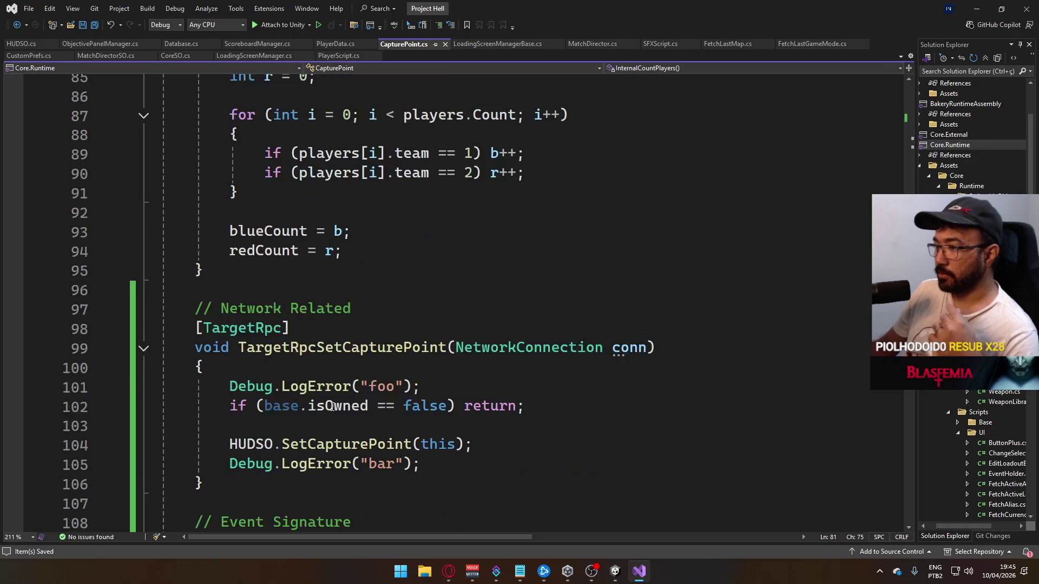
scroll(429, 386, down, 10)
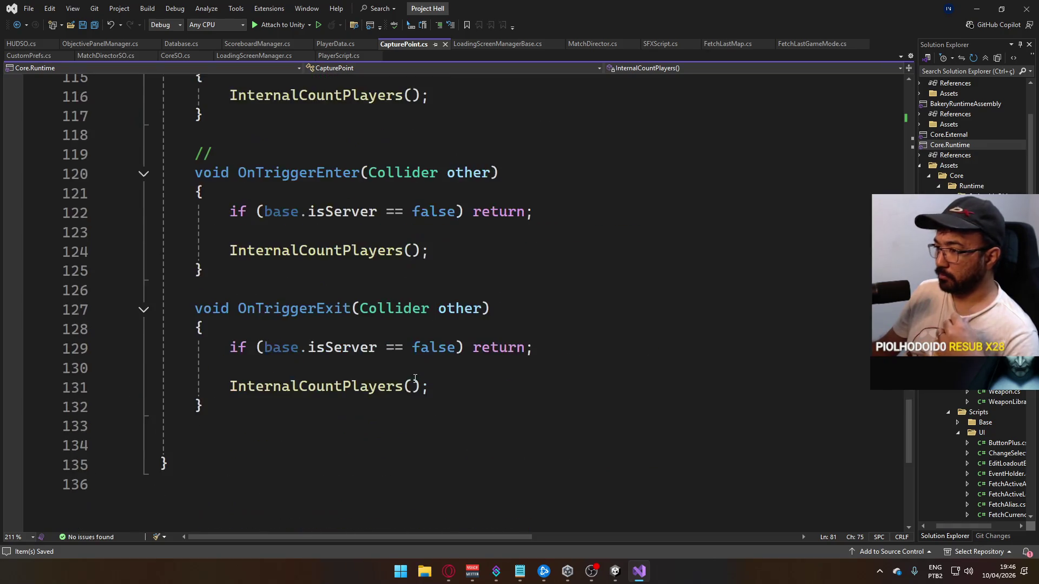
scroll(285, 190, up, 14)
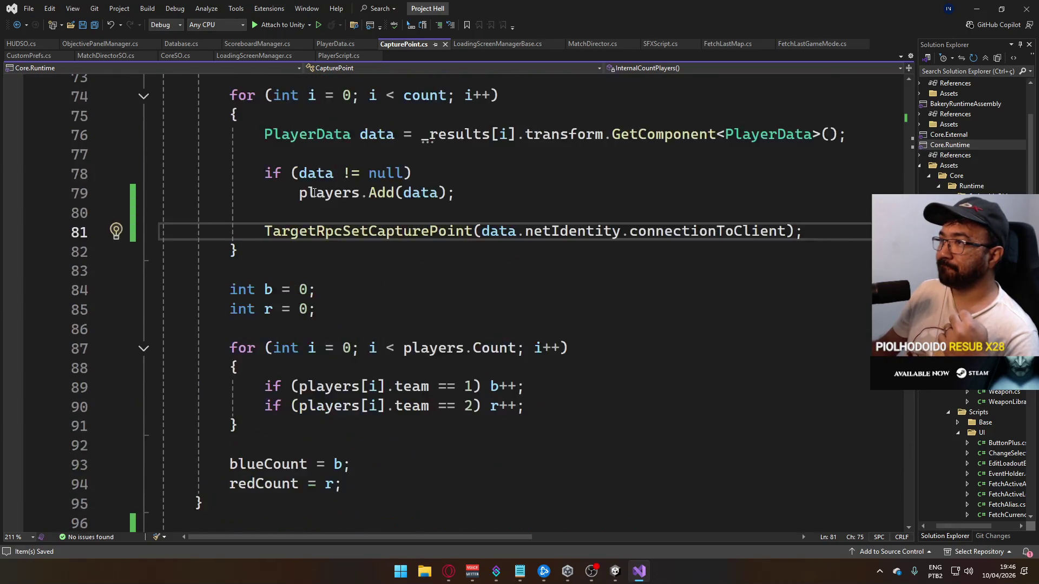
scroll(313, 193, up, 3)
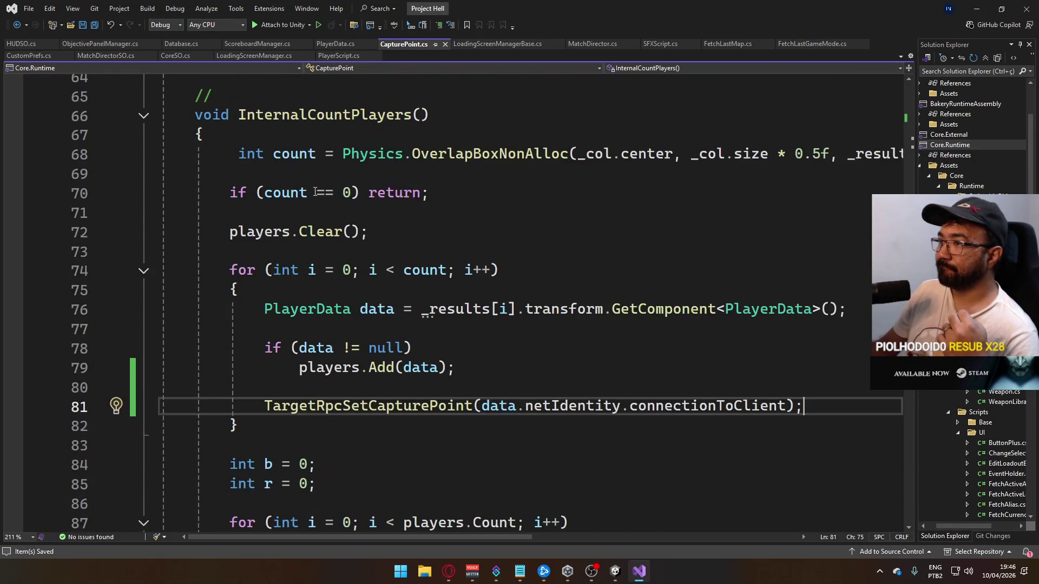
click(328, 56)
Expand the collapsed Death() method and add a line after ResetVariables()
scroll(431, 316, down, 12)
scroll(431, 316, up, 2)
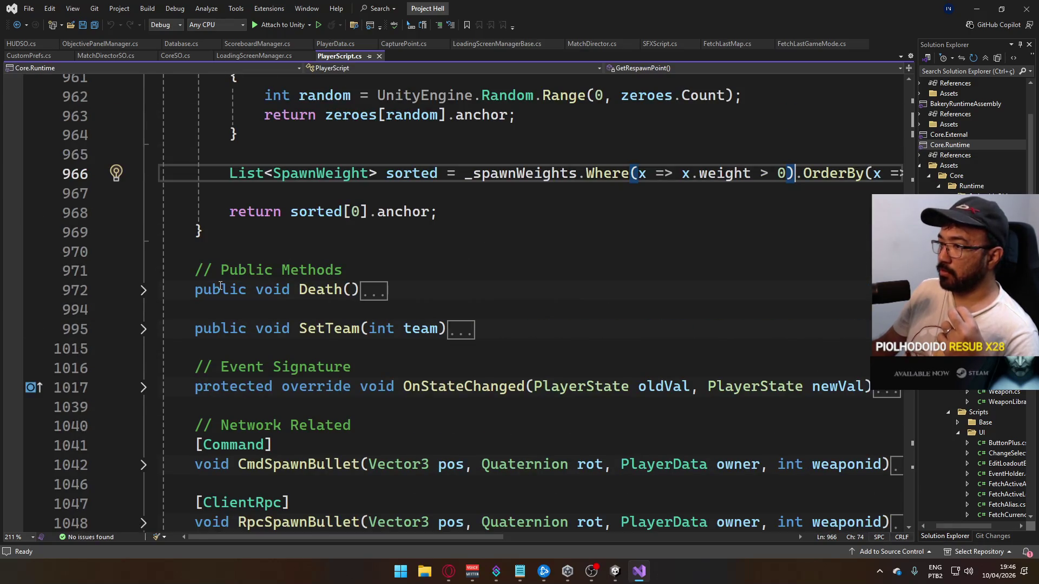
click(143, 292)
scroll(347, 324, down, 5)
scroll(508, 300, up, 2)
click(409, 211)
key(Return)
Add _ref.HUDSO.SetCapturePoint(null); there and save PlayerScript.cs
text(HJ)
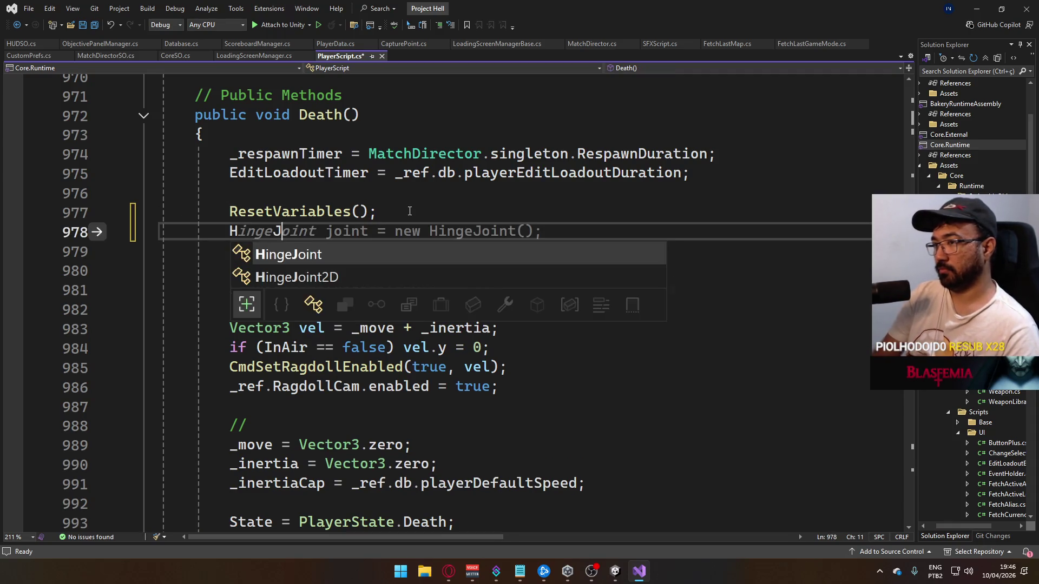
key(BackSpace)
key(BackSpace)
text(HUDSO.)
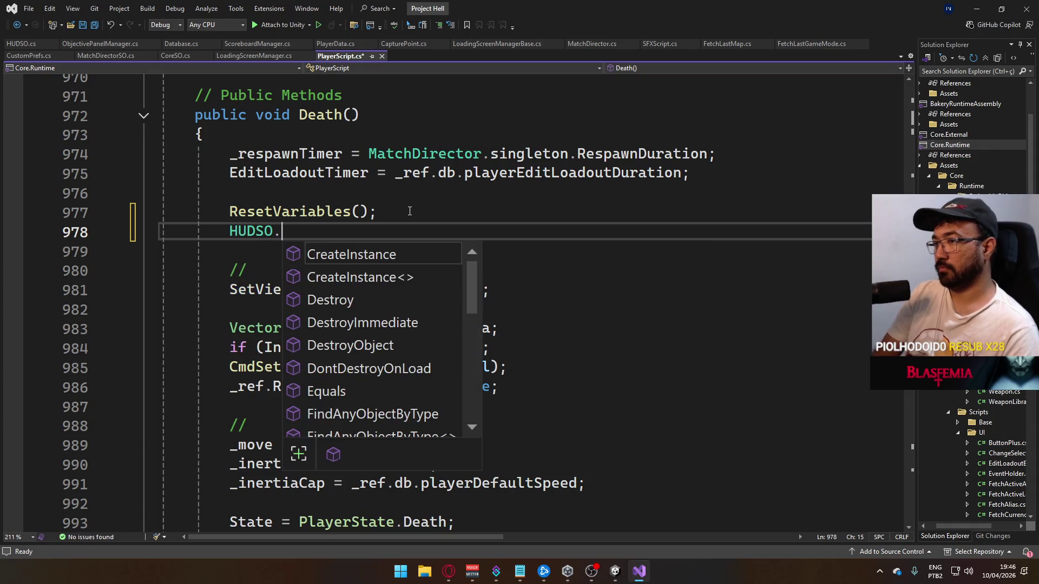
text(set)
key(BackSpace)
key(BackSpace)
key(BackSpace)
key(BackSpace)
key(BackSpace)
key(BackSpace)
text(_ref.hud)
key(Tab)
text(.set)
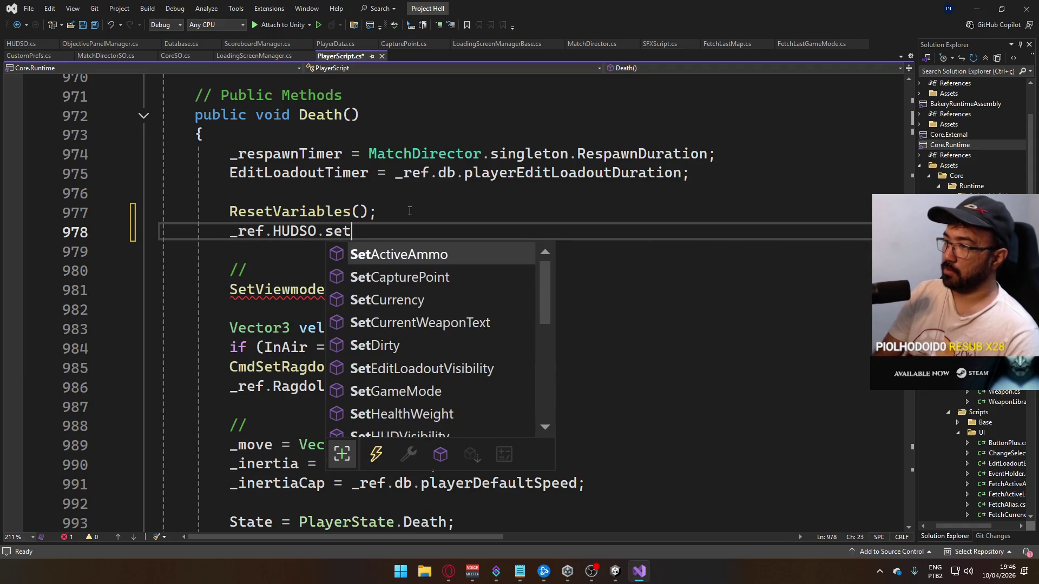
key(Down)
text((nul)
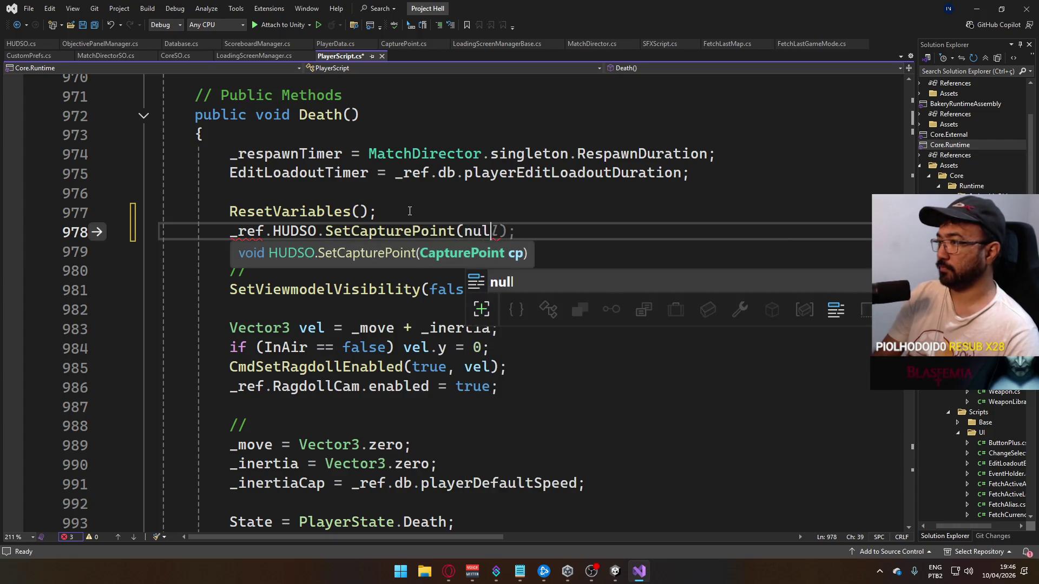
text(l);)
key(ctrl+s)
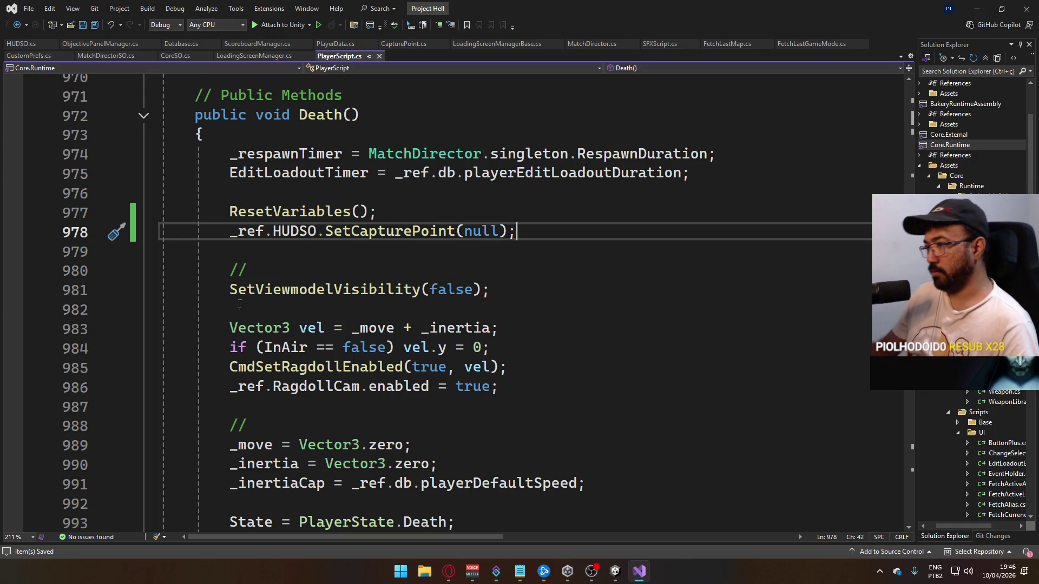
scroll(248, 309, up, 14)
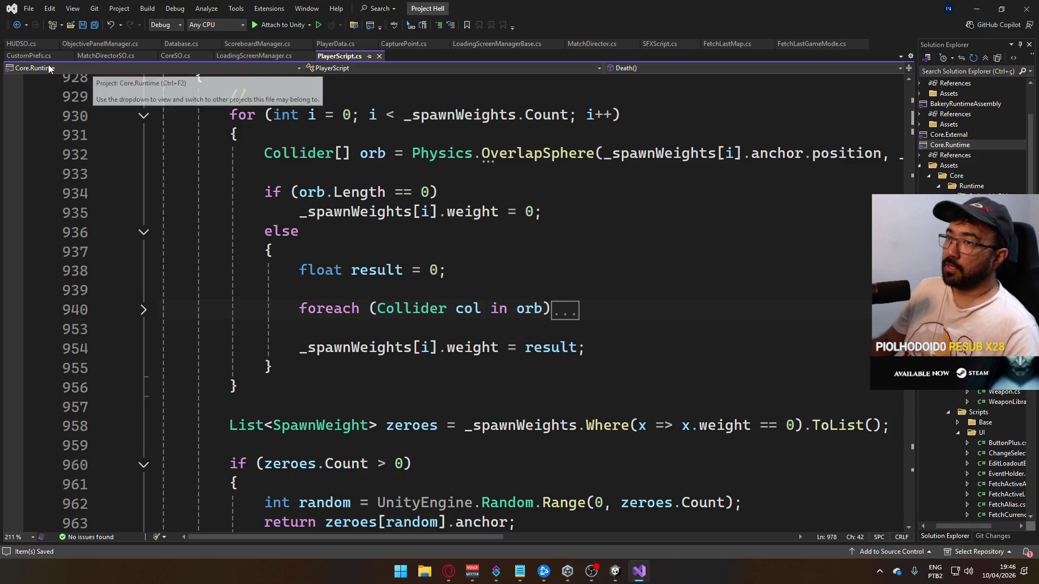
click(411, 47)
Scroll through CapturePoint.cs's TargetRpc, event and trigger code, then return to Unity
scroll(518, 345, down, 9)
scroll(518, 345, down, 9)
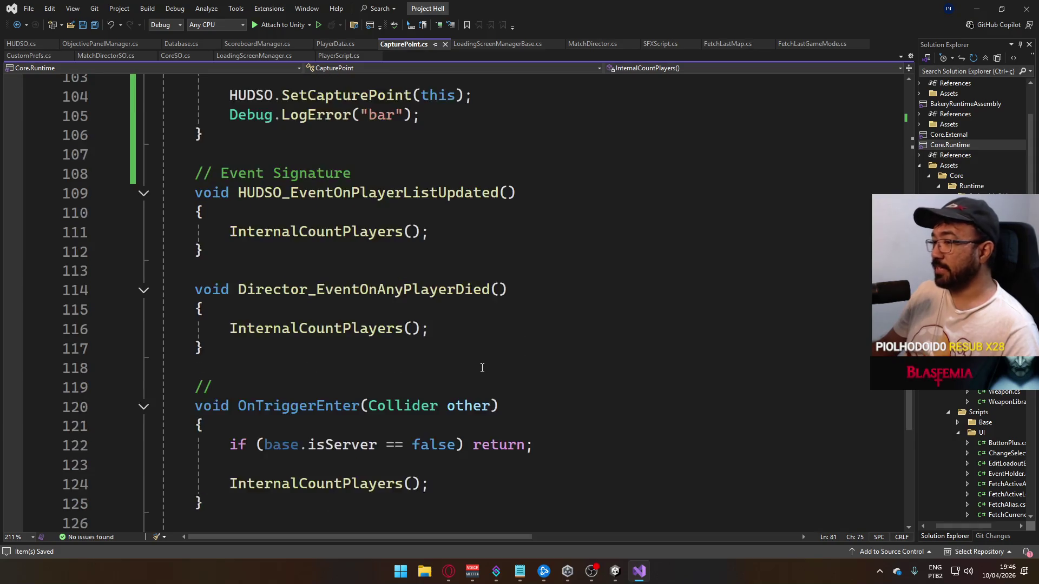
scroll(463, 338, up, 3)
scroll(463, 338, up, 8)
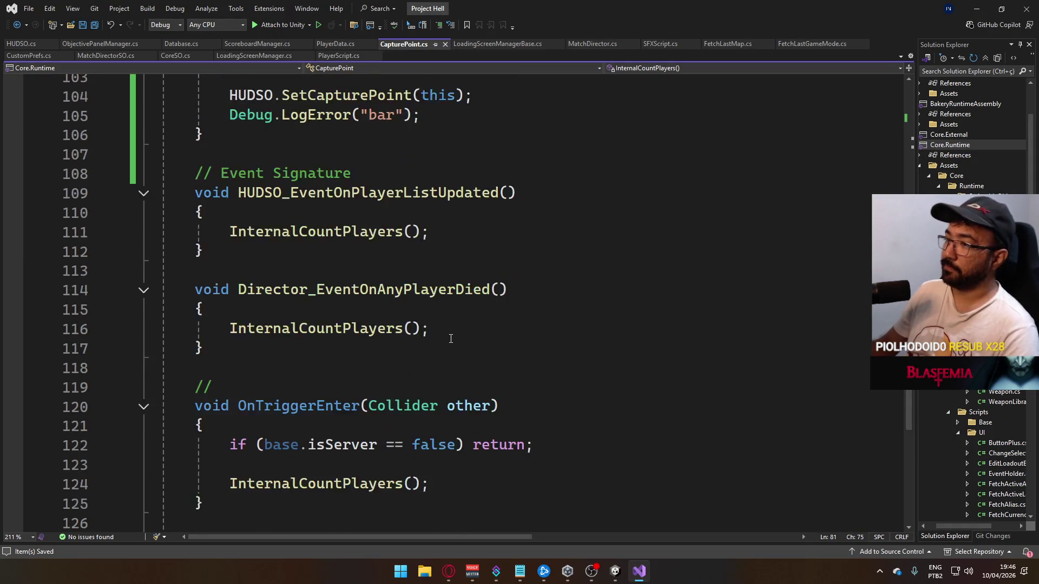
scroll(461, 344, down, 5)
scroll(461, 343, down, 3)
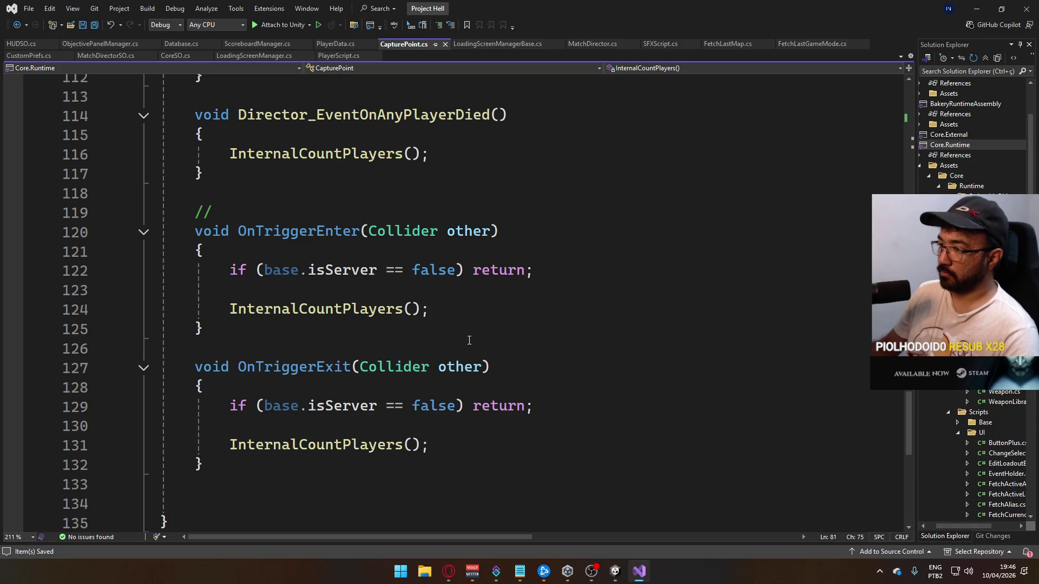
mouse_move(351, 277)
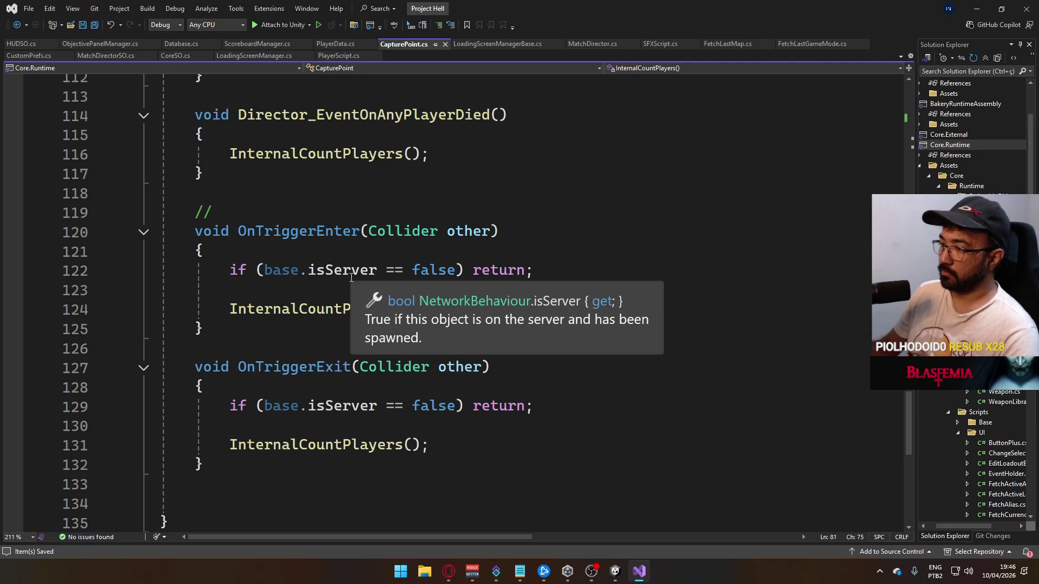
scroll(490, 379, up, 5)
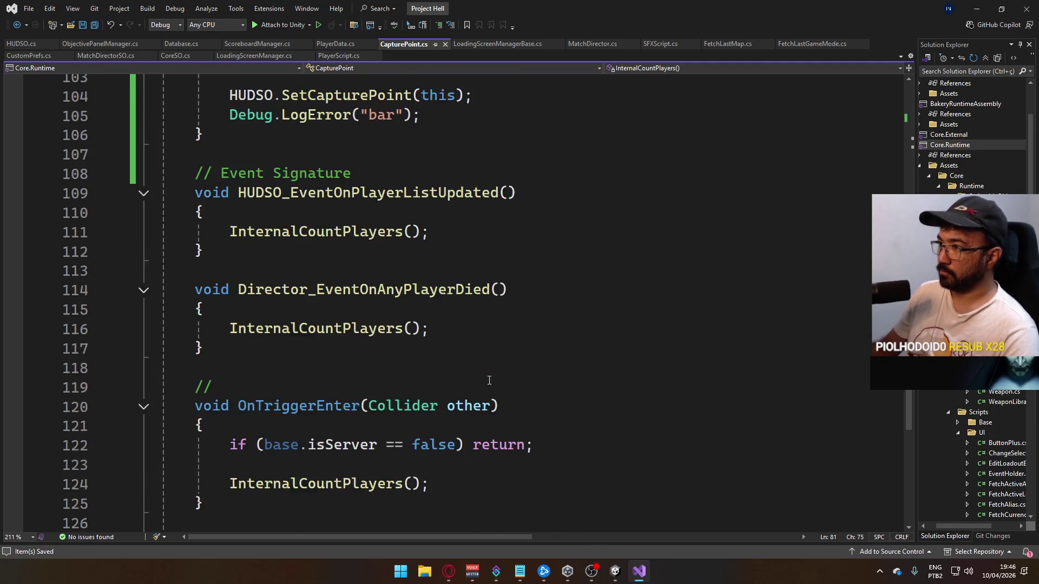
scroll(455, 312, up, 6)
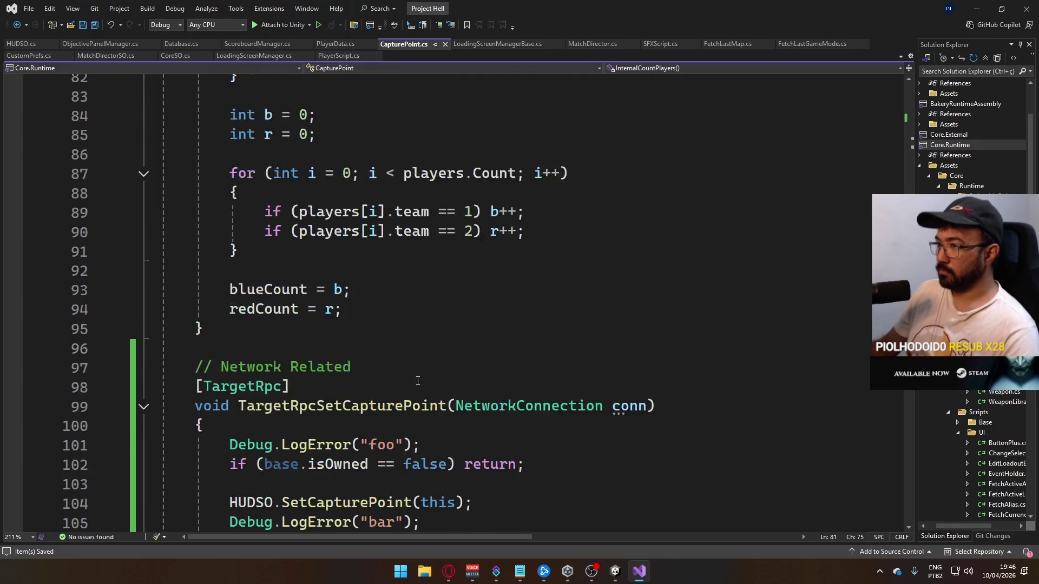
click(615, 572)
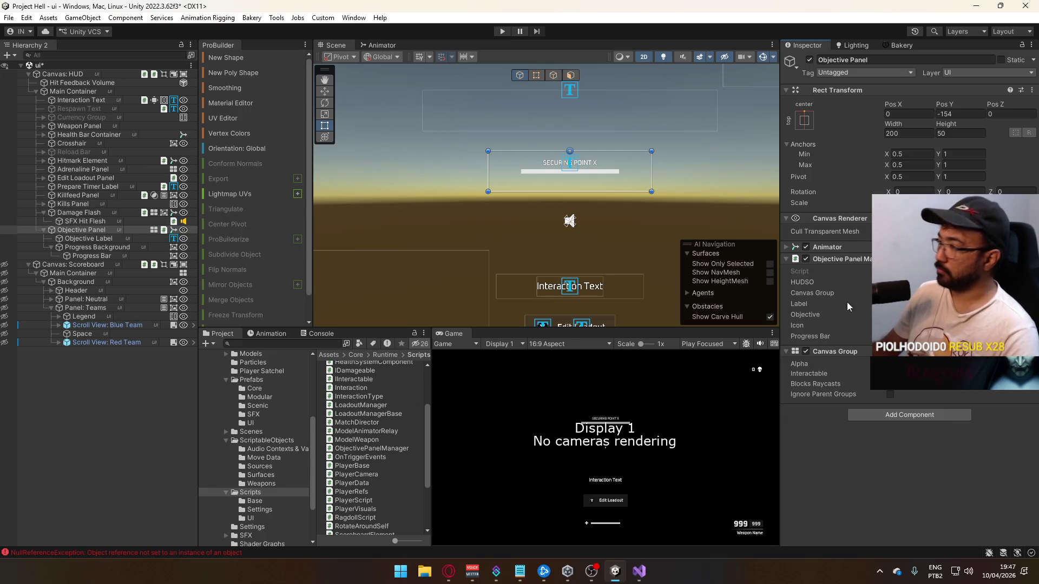
Lower the objective panel's Canvas Group alpha, save the ui scene, and open crash in 3D view
drag(837, 360, 786, 352)
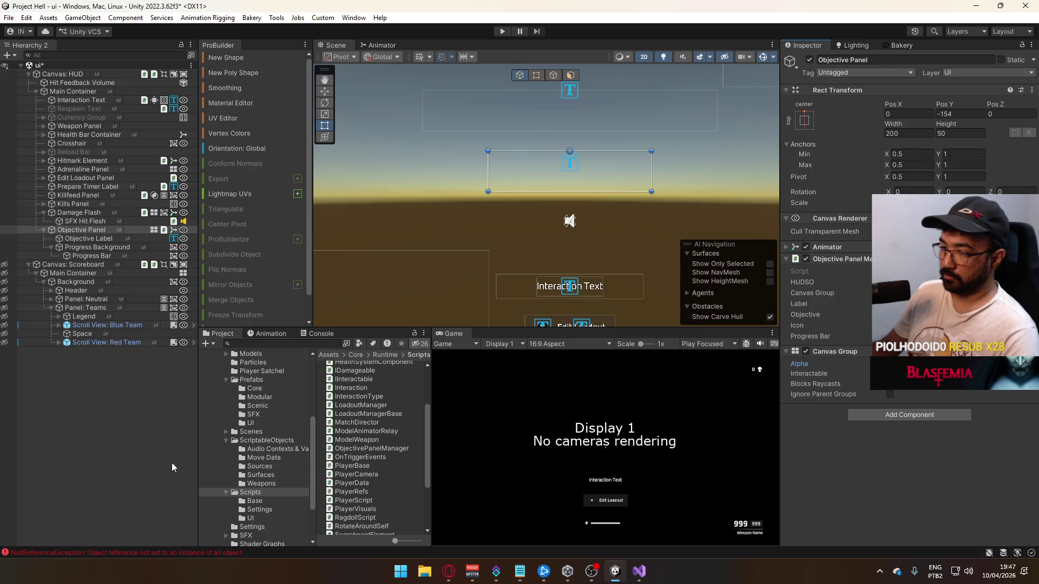
click(226, 440)
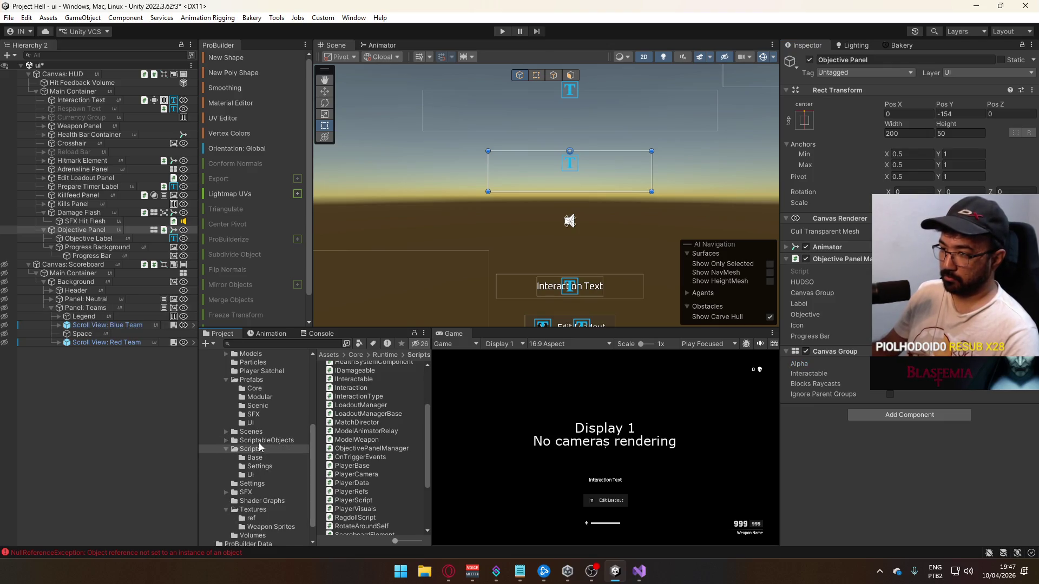
click(250, 432)
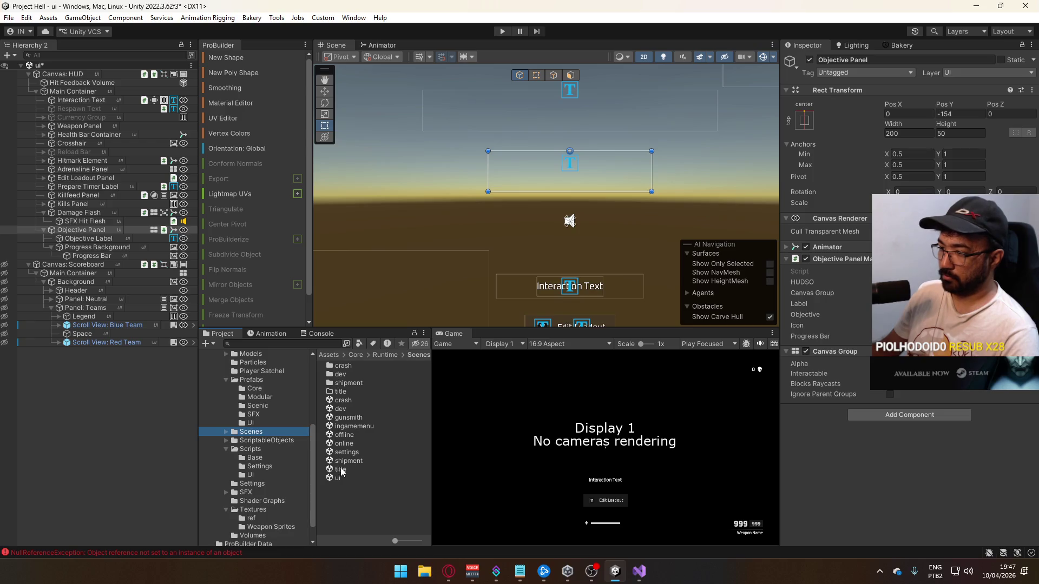
double_click(341, 469)
click(504, 306)
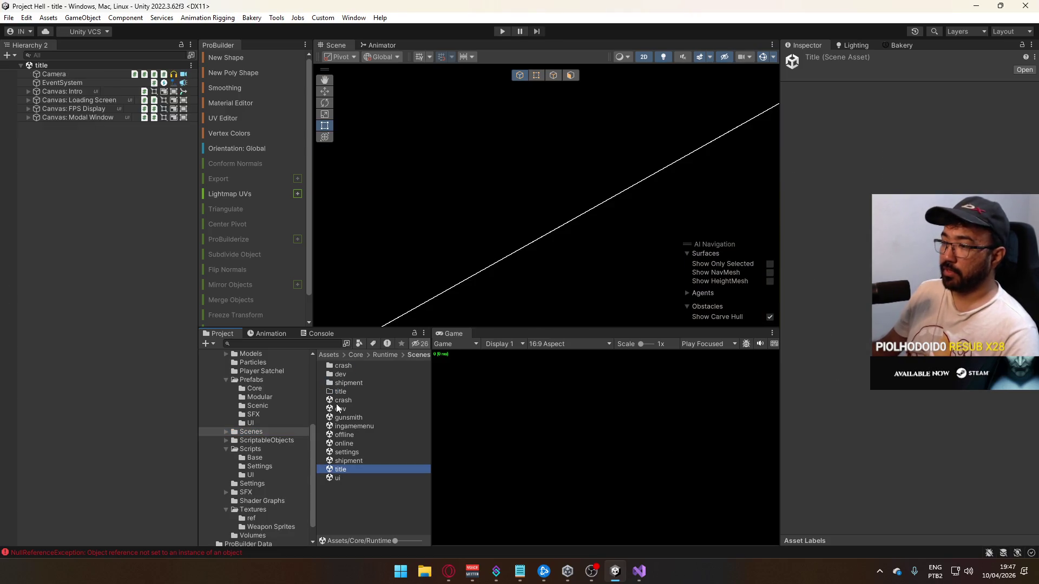
double_click(338, 402)
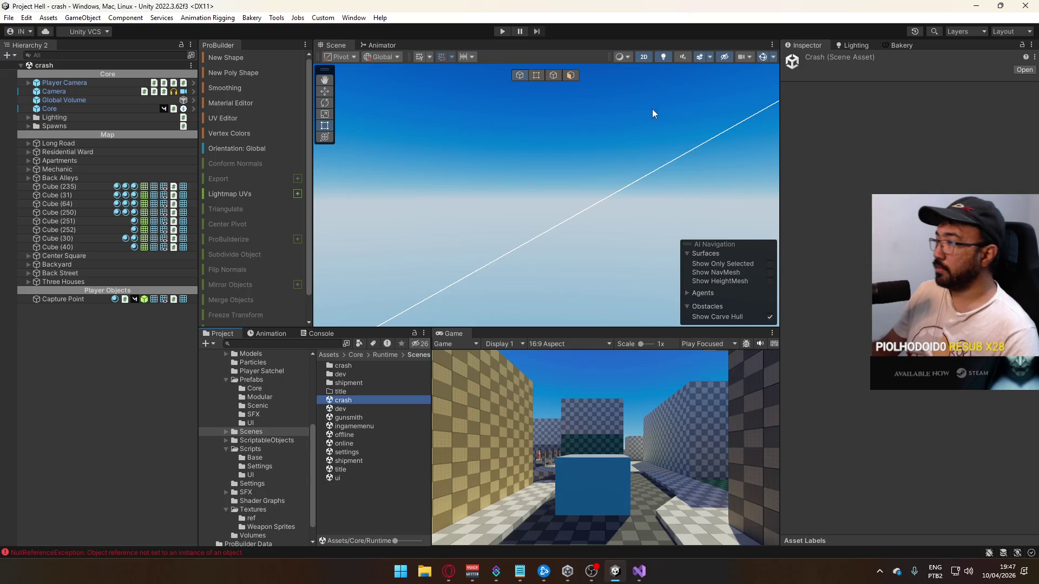
click(644, 57)
Move the Capture Point object into the Core group below Spawns
key(w)
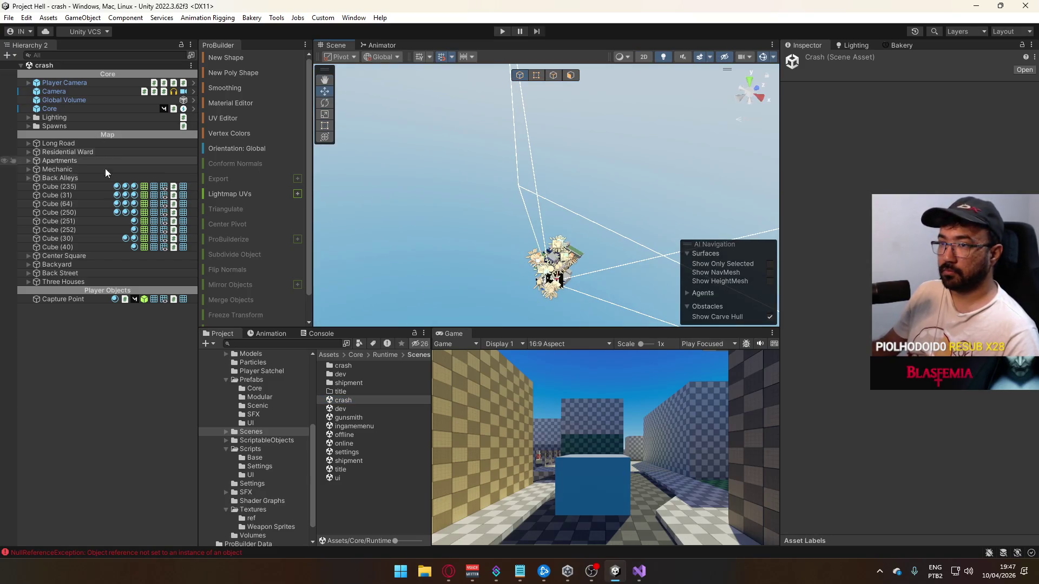
double_click(26, 299)
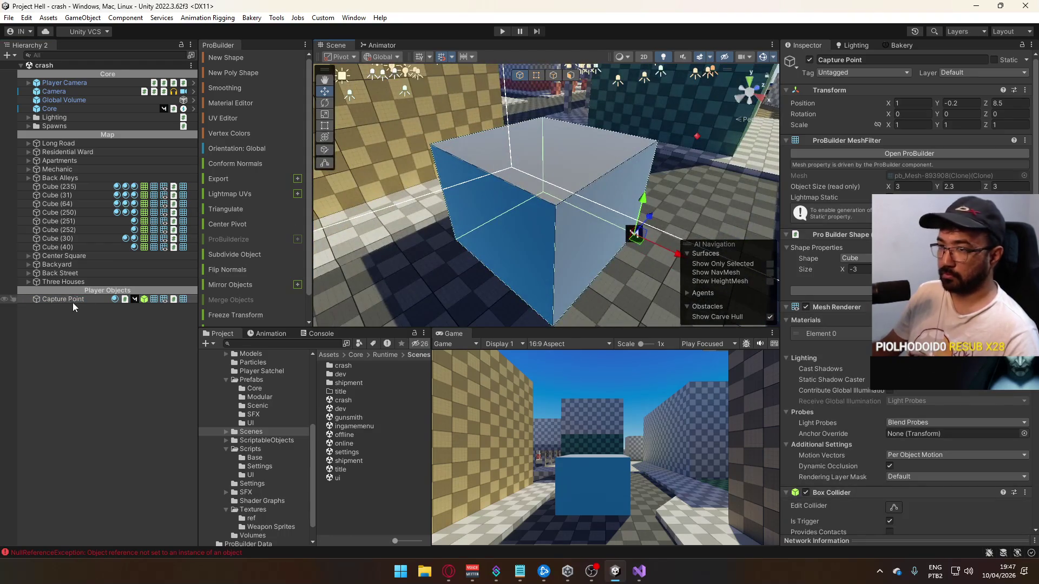
drag(70, 301, 68, 133)
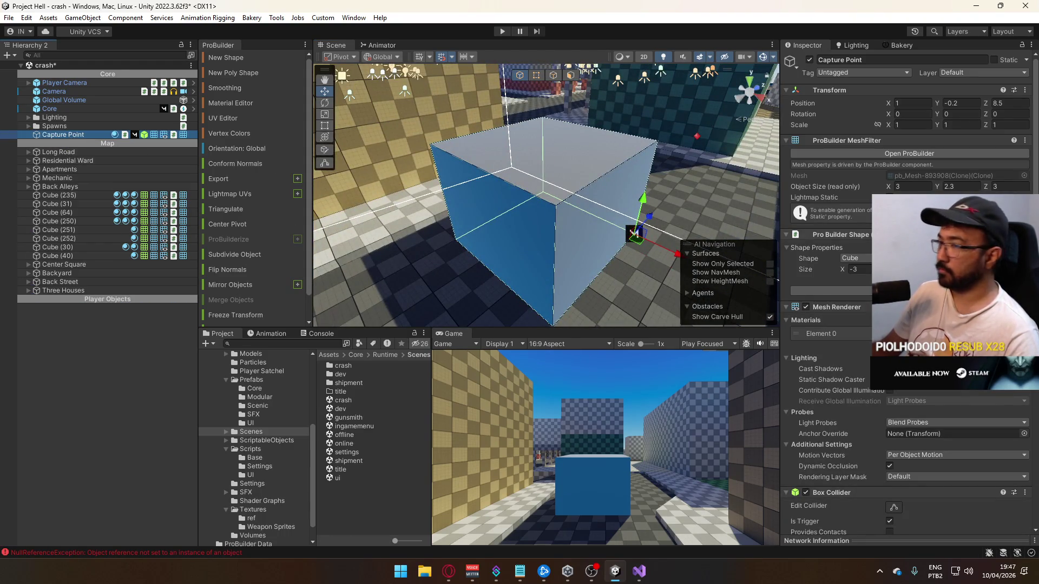
Assign the Database, Director and HUDSO assets to the Capture Point's Db, Director and HUDSO fields
scroll(916, 487, down, 10)
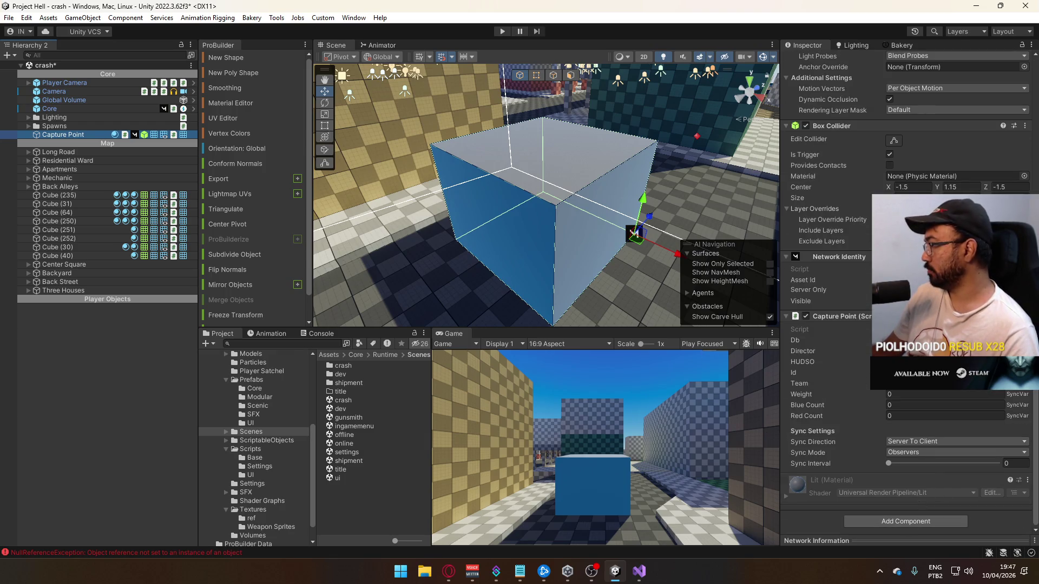
click(1025, 340)
double_click(779, 379)
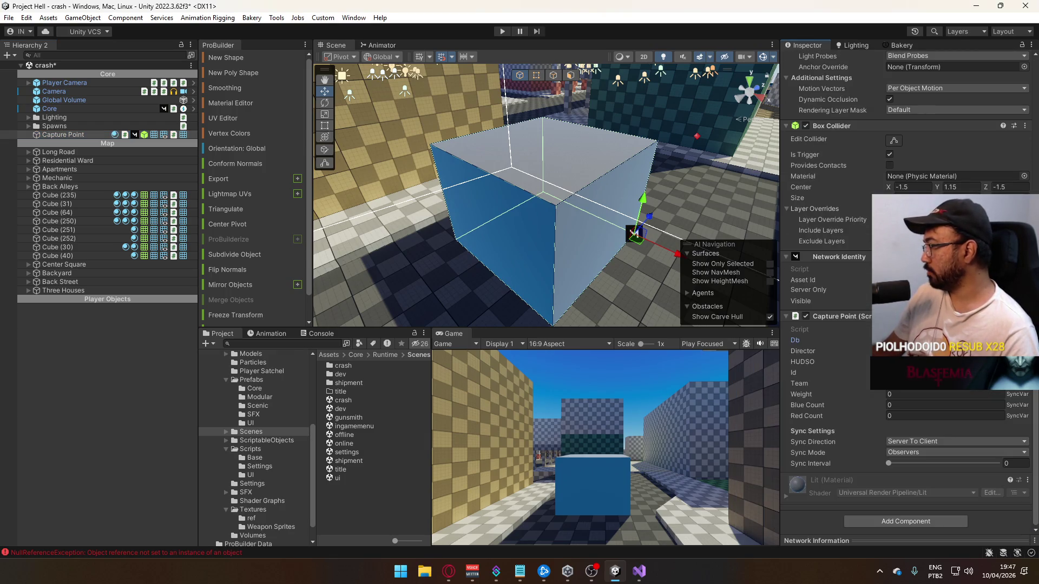
click(1024, 352)
double_click(779, 380)
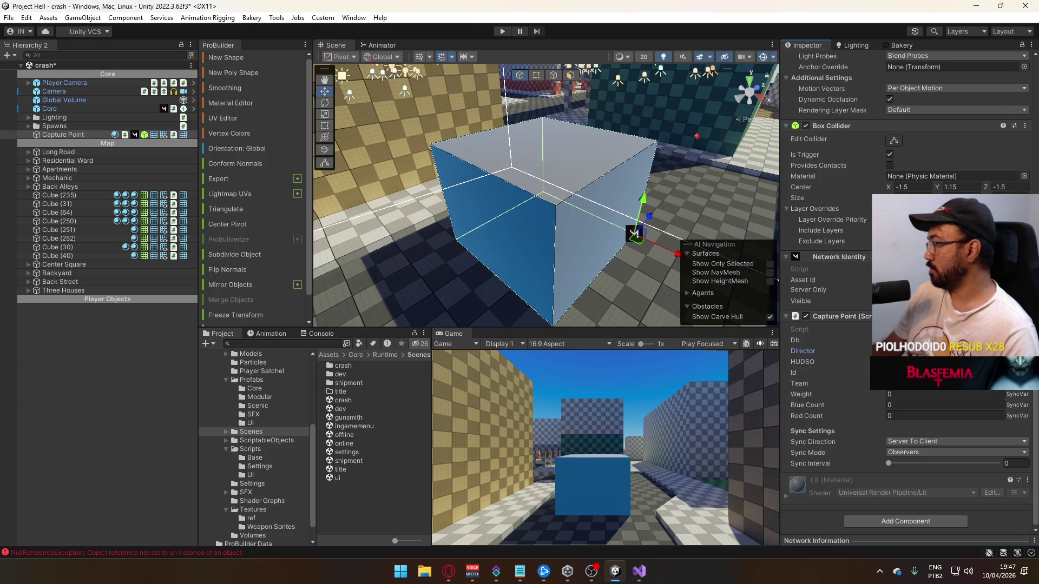
click(1024, 362)
double_click(801, 378)
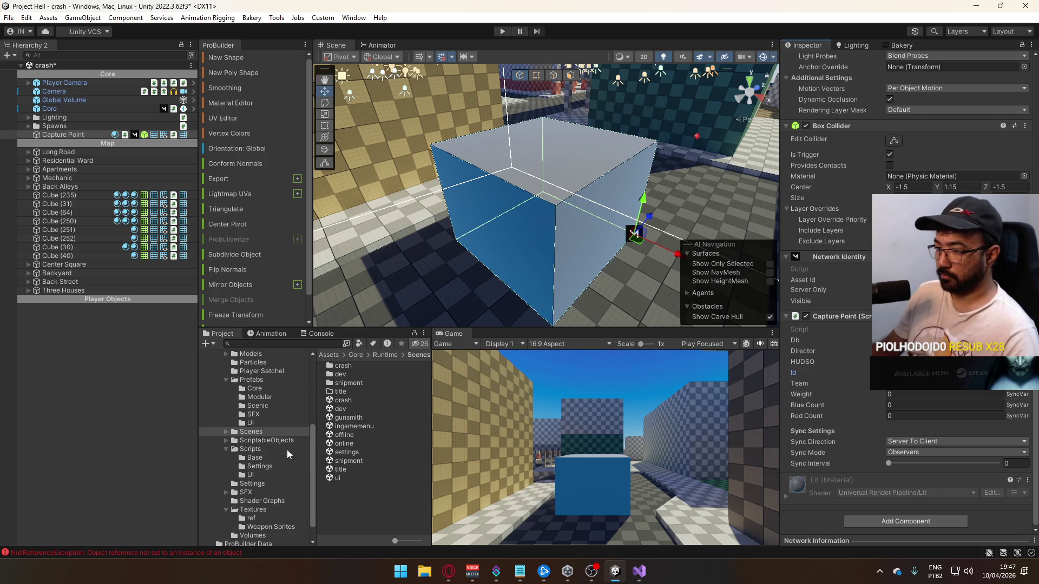
Save the Crash scene, open title, and play with a cleared Console and maximized Game view
double_click(345, 468)
click(494, 311)
click(501, 32)
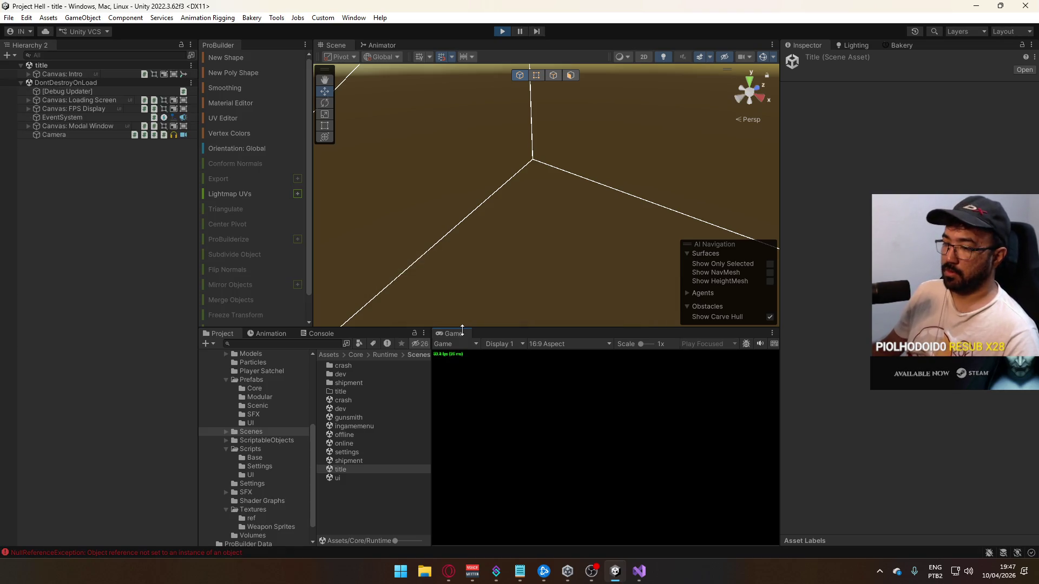
click(324, 333)
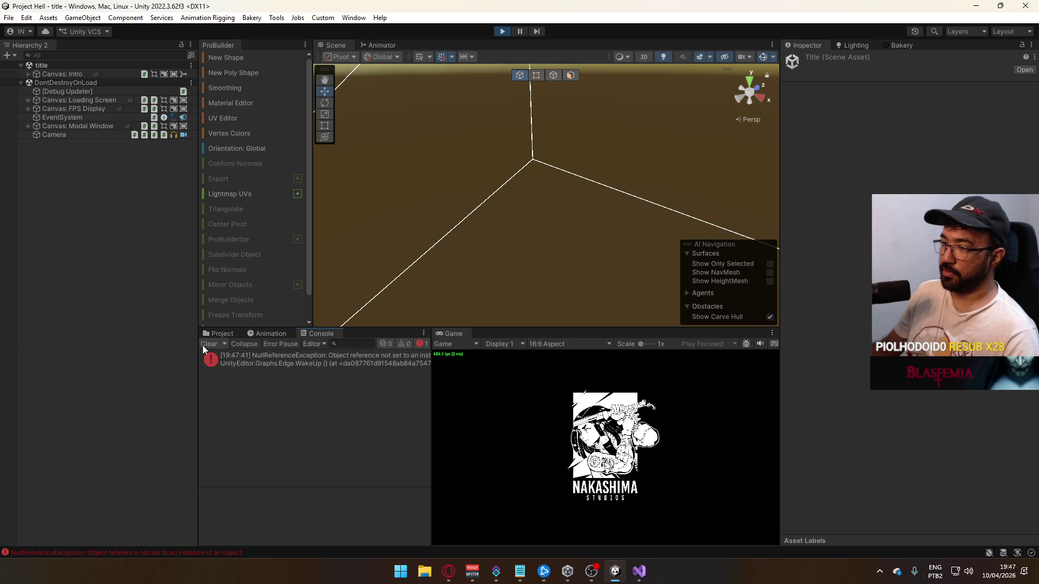
click(202, 346)
click(207, 332)
right_click(456, 333)
click(471, 364)
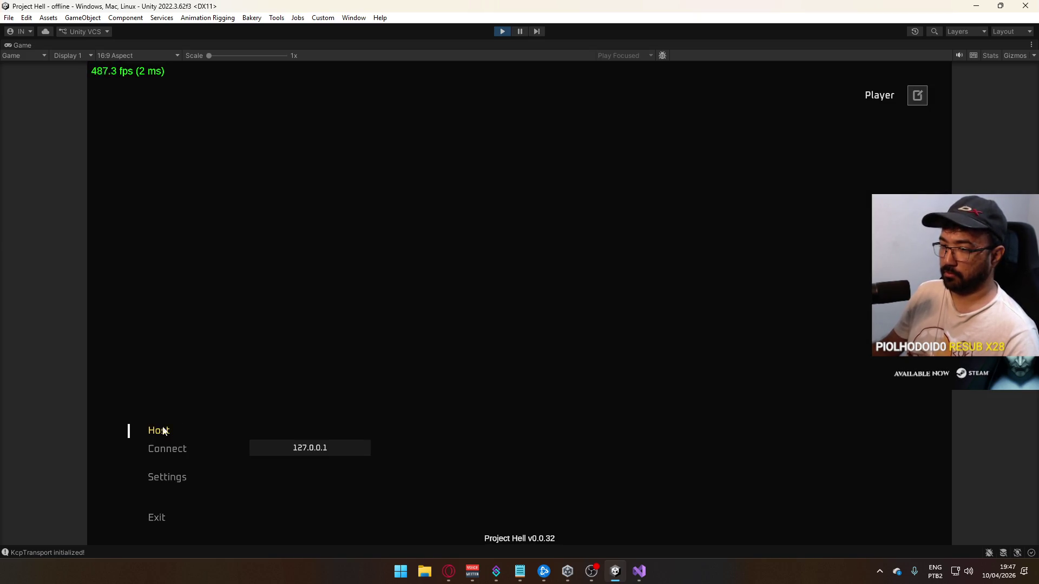
Host a new match on the Crash map in Domination mode
click(165, 477)
click(160, 518)
click(163, 425)
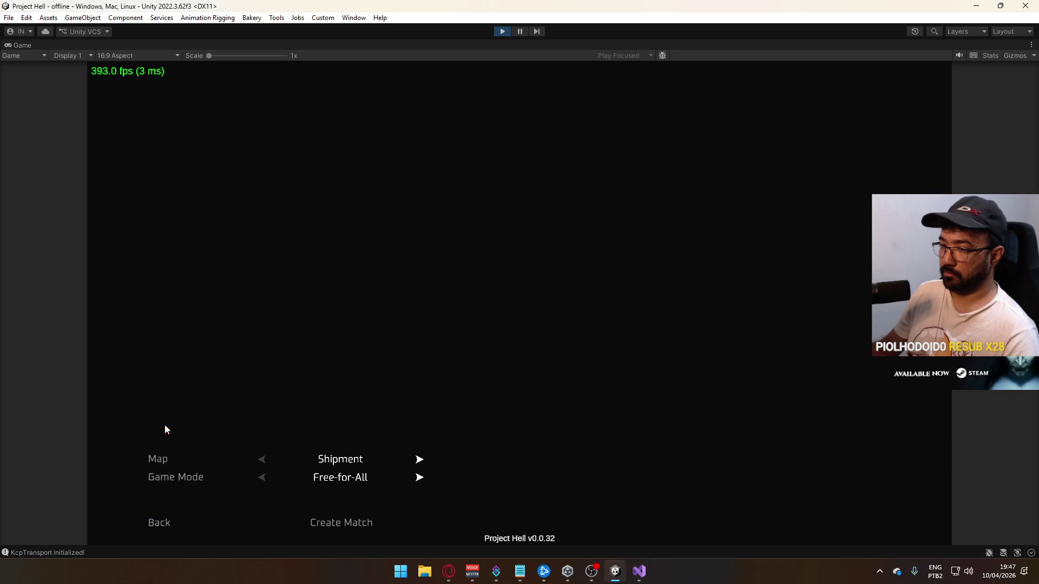
click(420, 479)
click(420, 460)
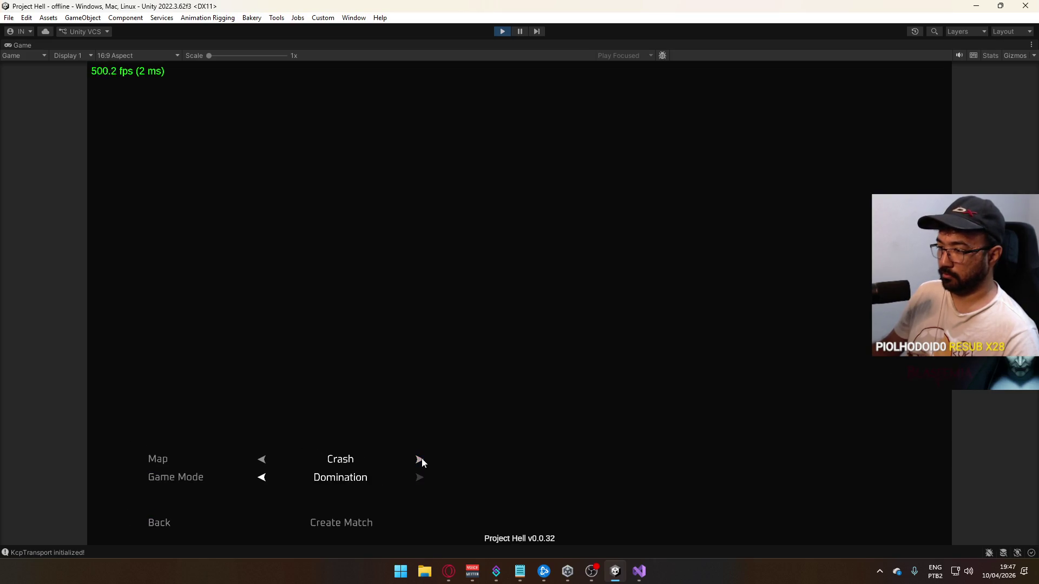
click(341, 522)
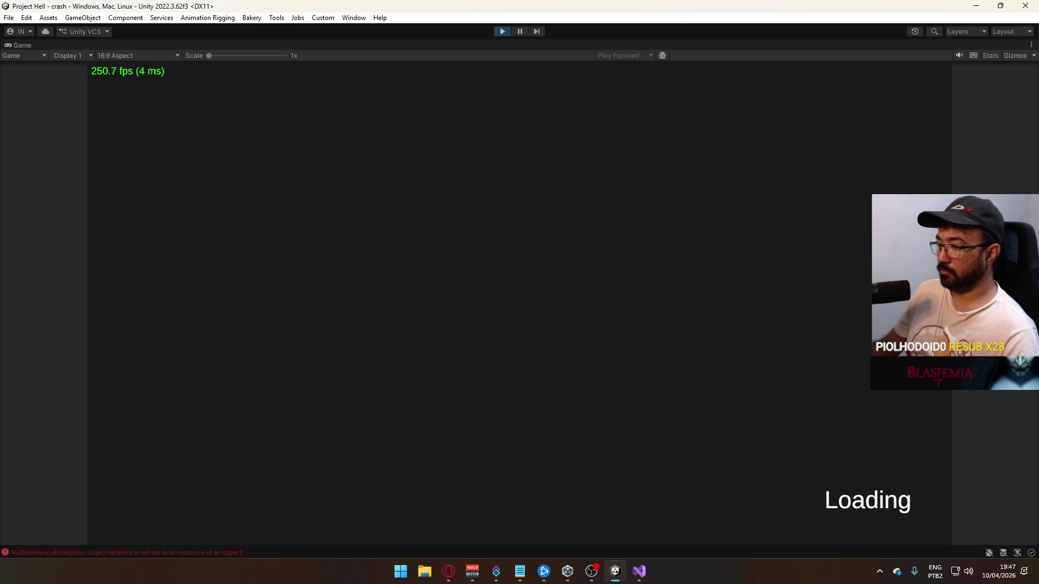
Open the ObjectivePanelManager NullReferenceException in the Console and jump to its failing line
key(super)
key(super)
click(154, 554)
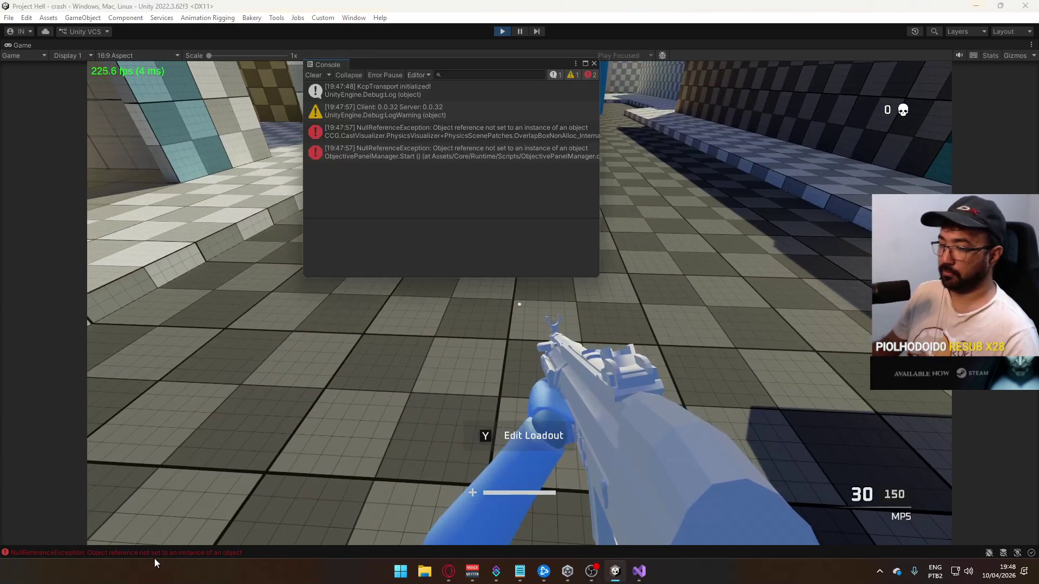
click(441, 152)
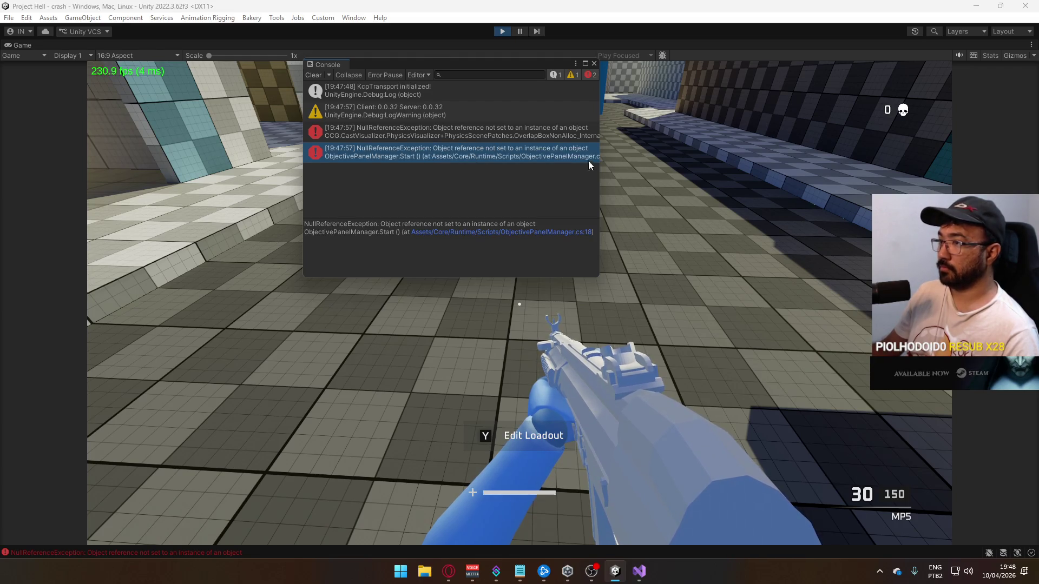
double_click(576, 157)
Select the HUDSO.EventOnCapturePointSet subscription on line 18, then return to Unity's ui scene
mouse_move(790, 300)
mouse_down()
mouse_move(163, 303)
mouse_move(230, 303)
mouse_up()
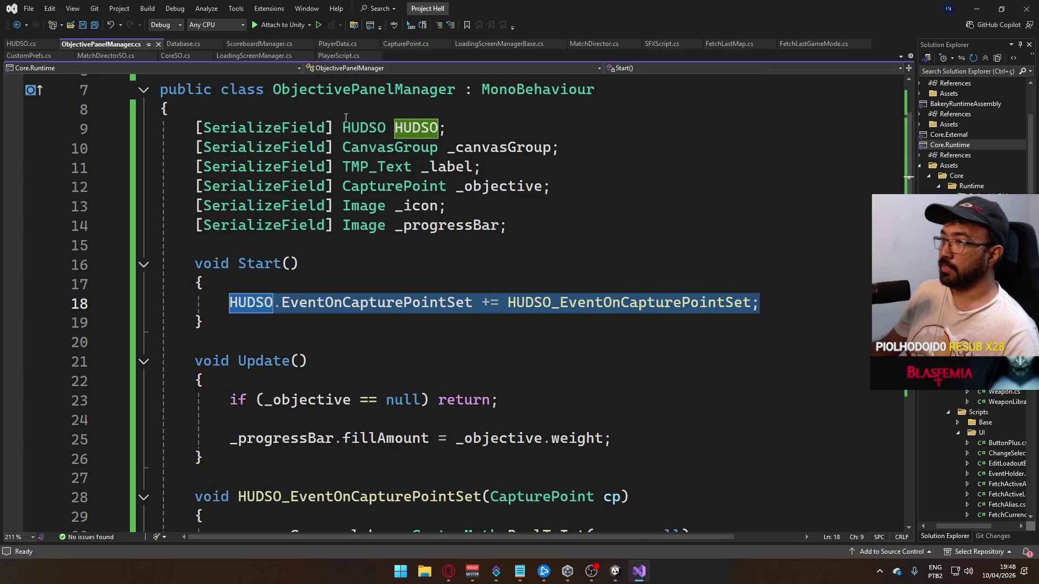
key(alt+Tab)
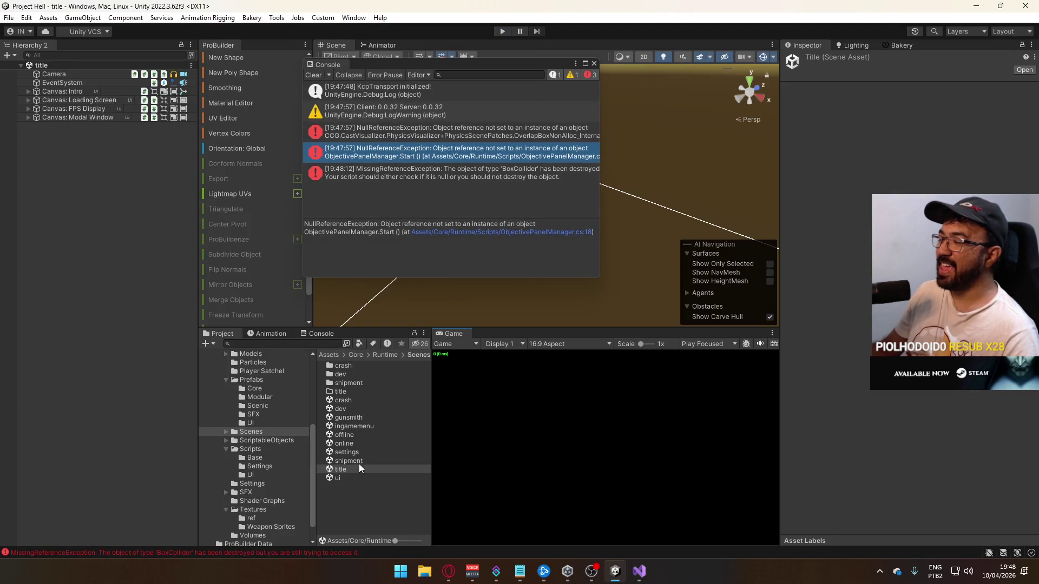
double_click(350, 479)
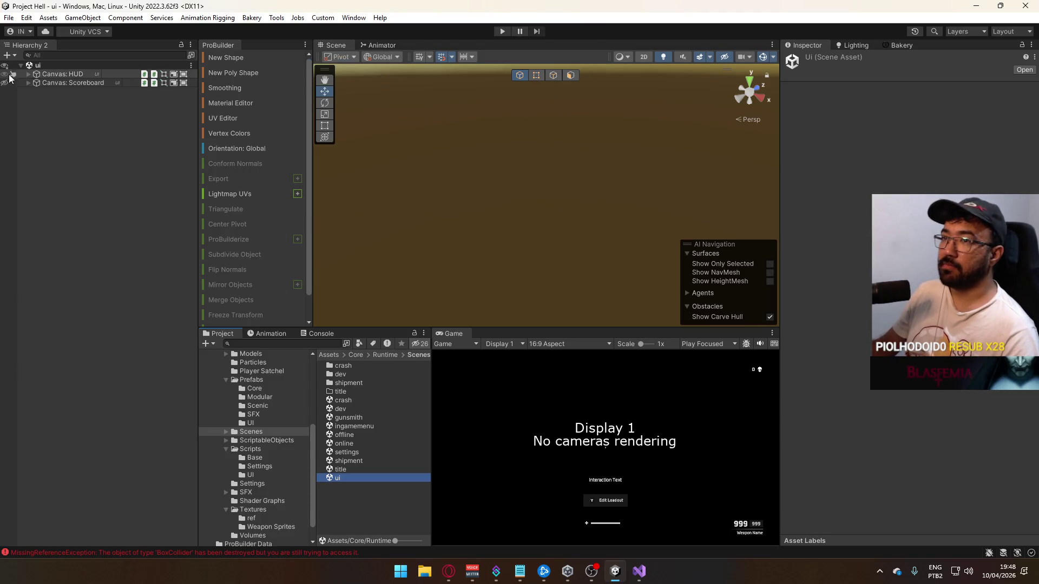
Expand Canvas: HUD > Main Container and assign the HUDSO asset to Objective Panel
click(36, 76)
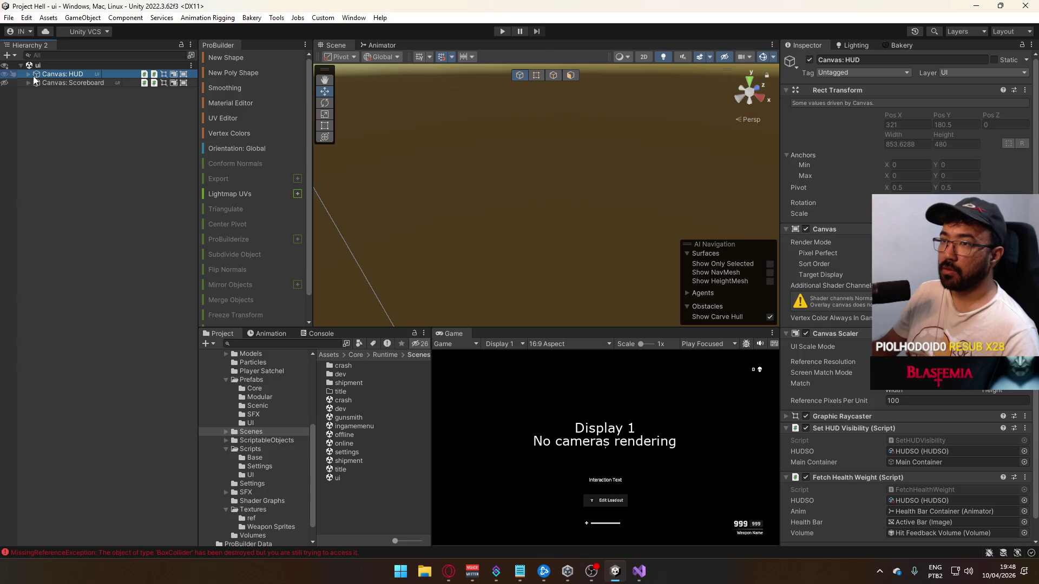
click(28, 74)
click(37, 92)
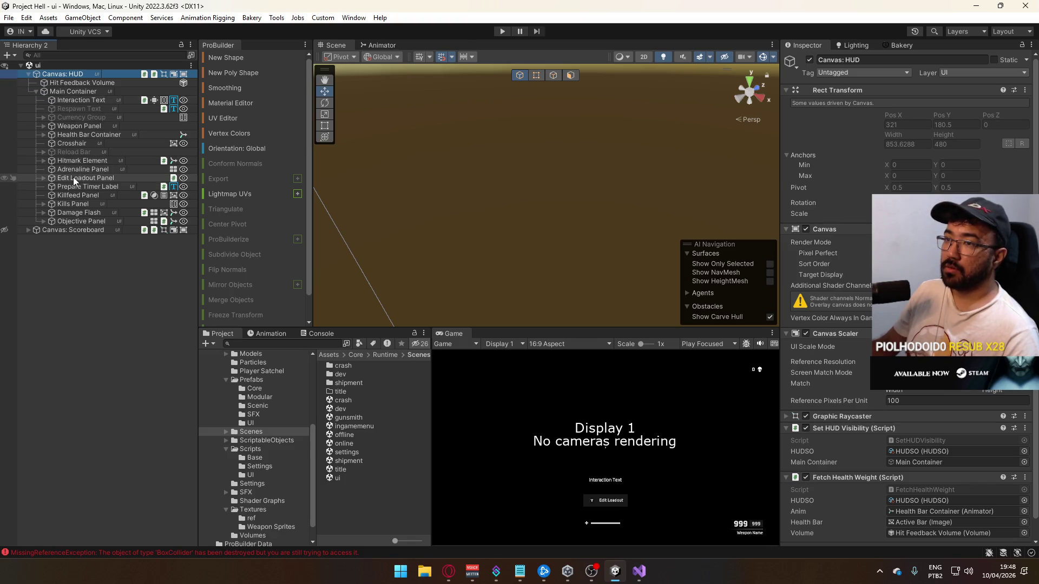
click(79, 222)
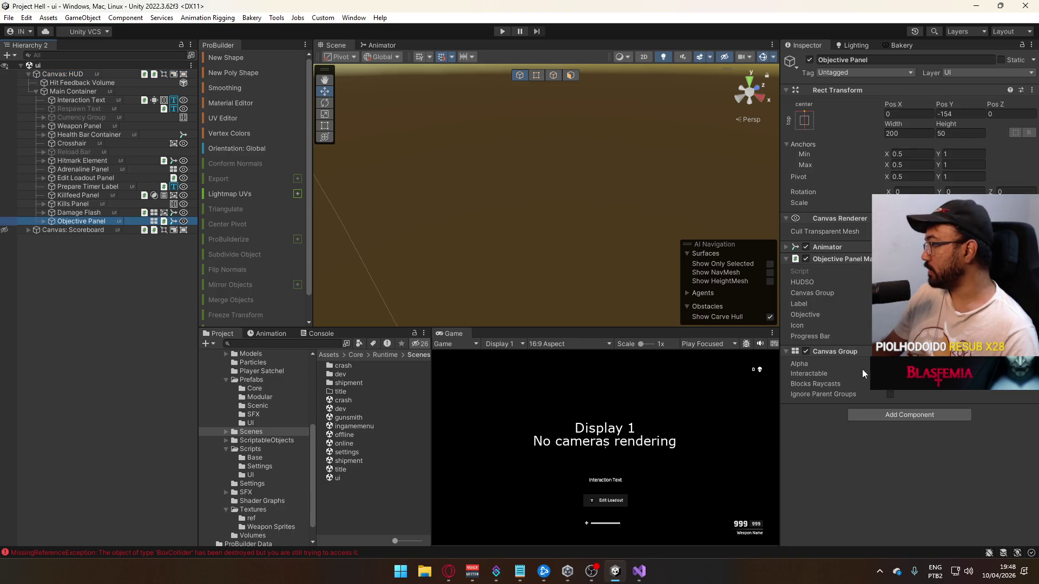
click(836, 351)
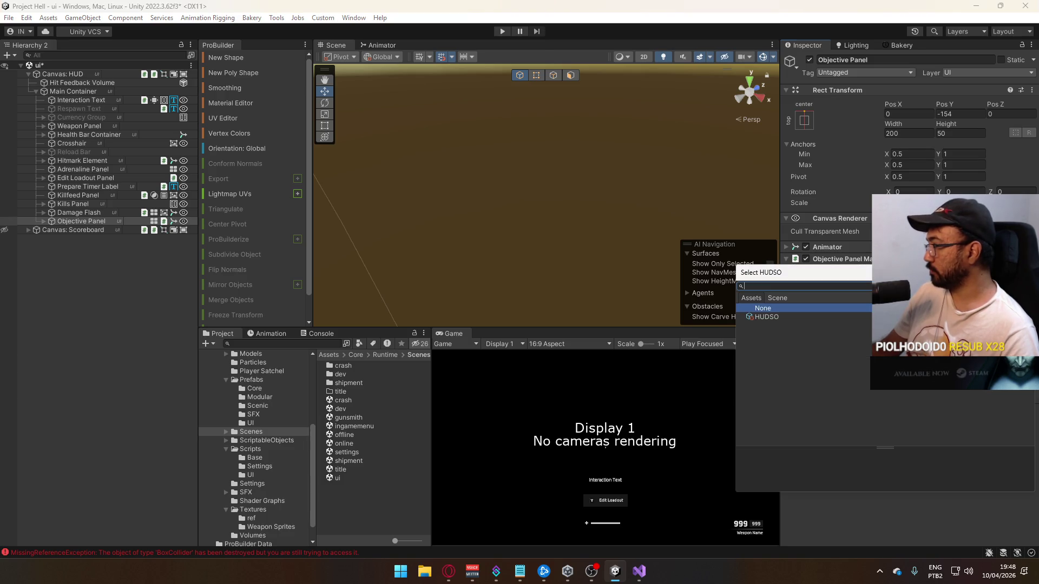
click(798, 313)
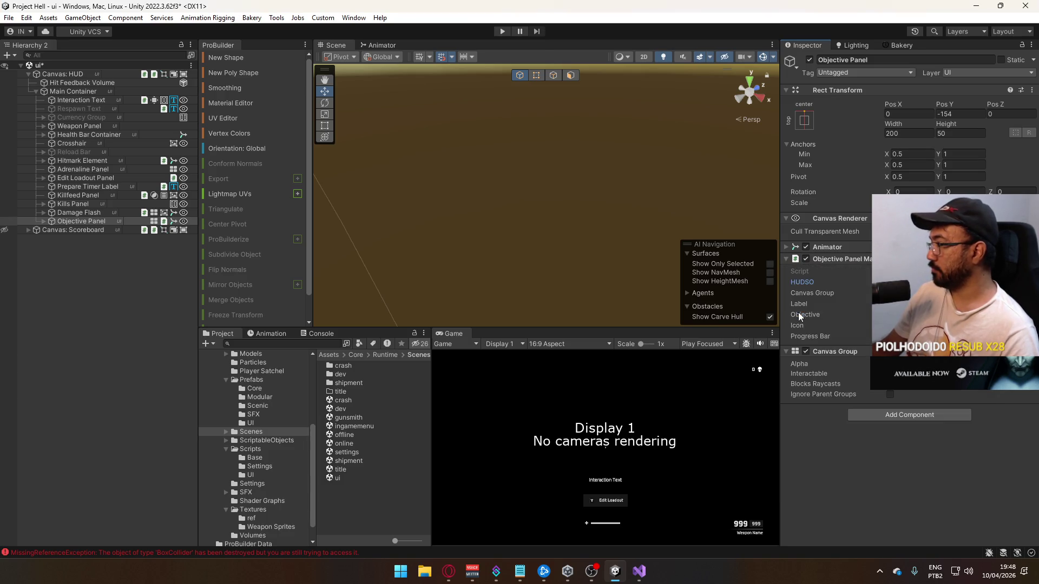
Inspect the Objective Panel's children down to Progress Bar, then open ObjectivePanelManager.cs
click(43, 220)
drag(65, 230, 920, 303)
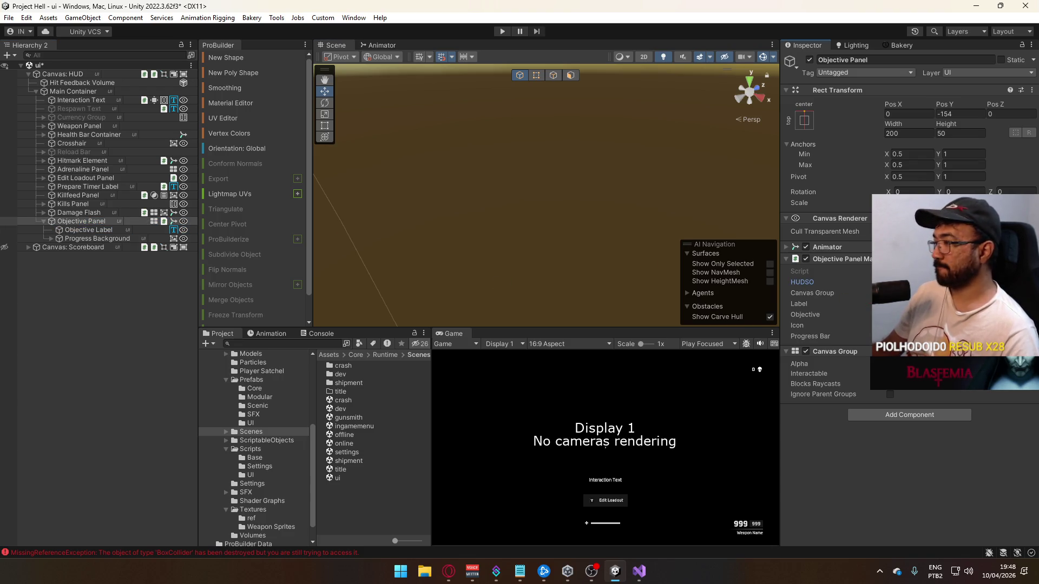
click(53, 238)
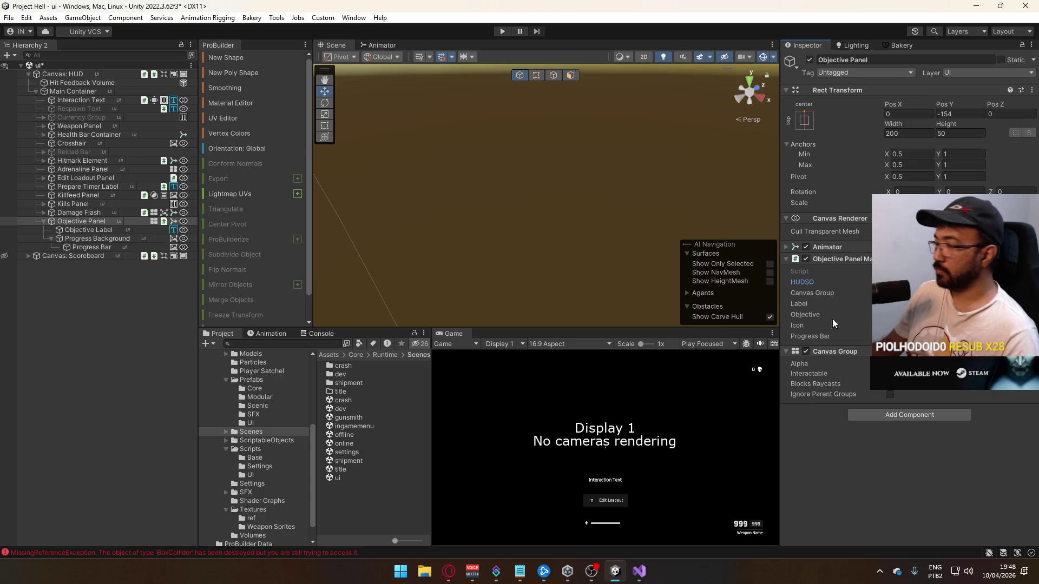
double_click(920, 271)
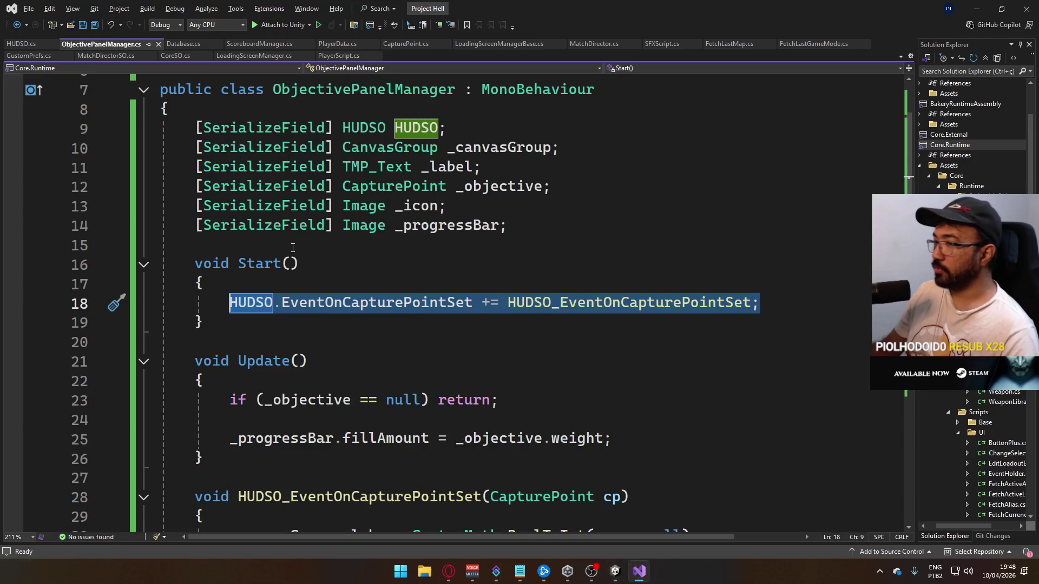
Add a [Header("References")] attribute above ObjectivePanelManager's fields
scroll(446, 198, up, 2)
click(534, 215)
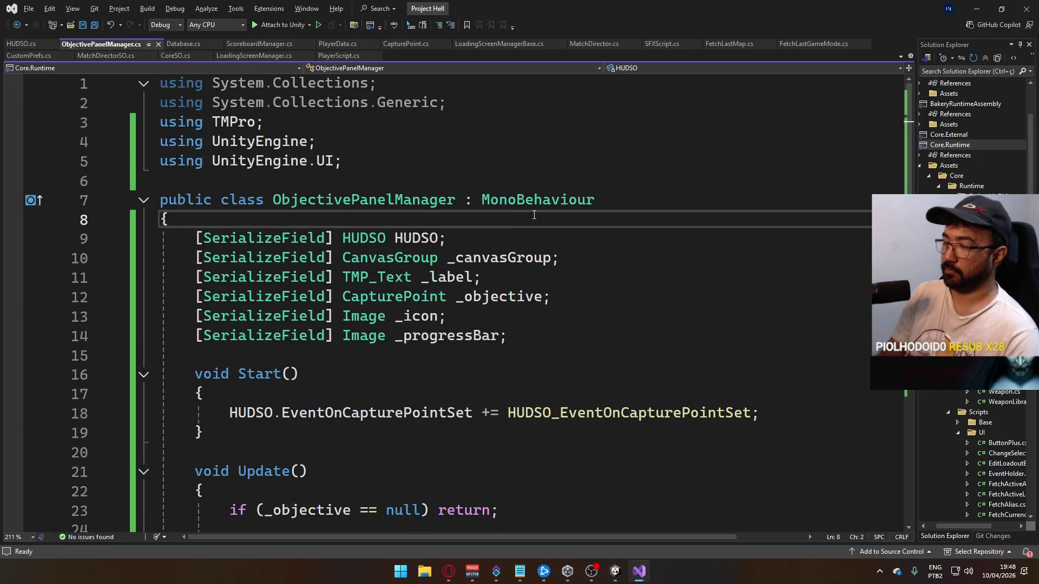
key(Return)
text([Header)
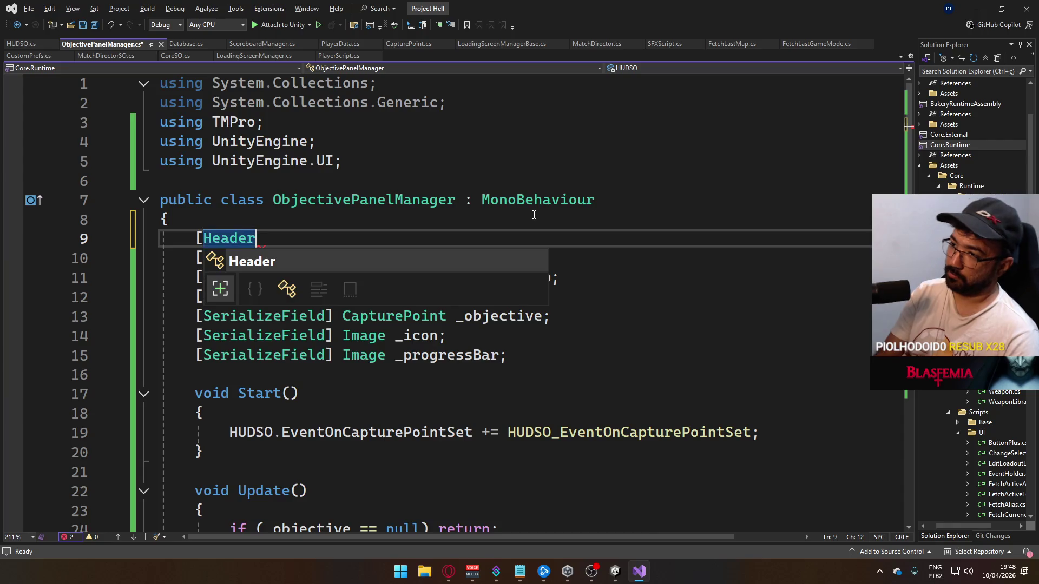
text((")
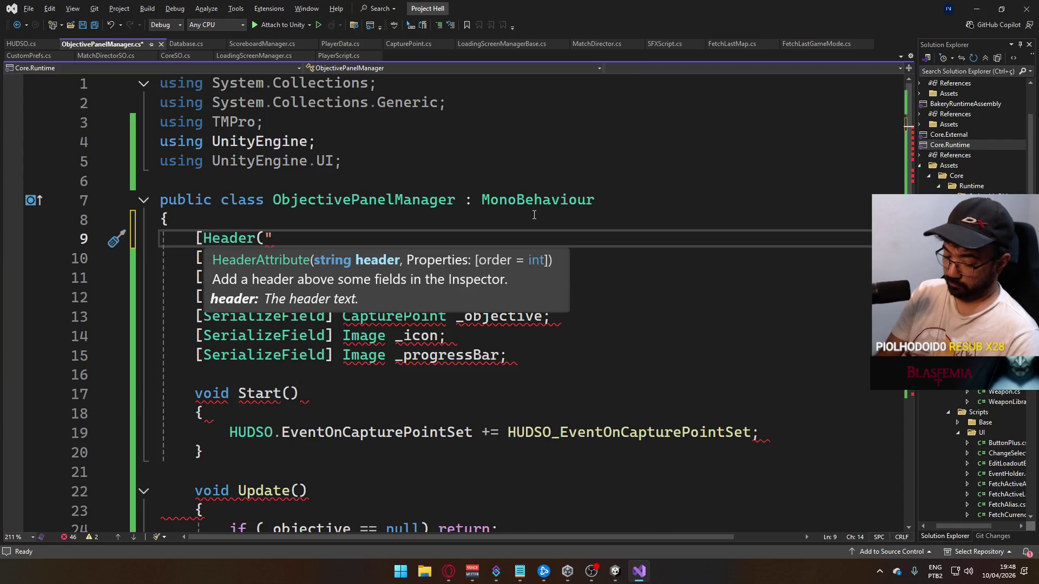
text(Referen)
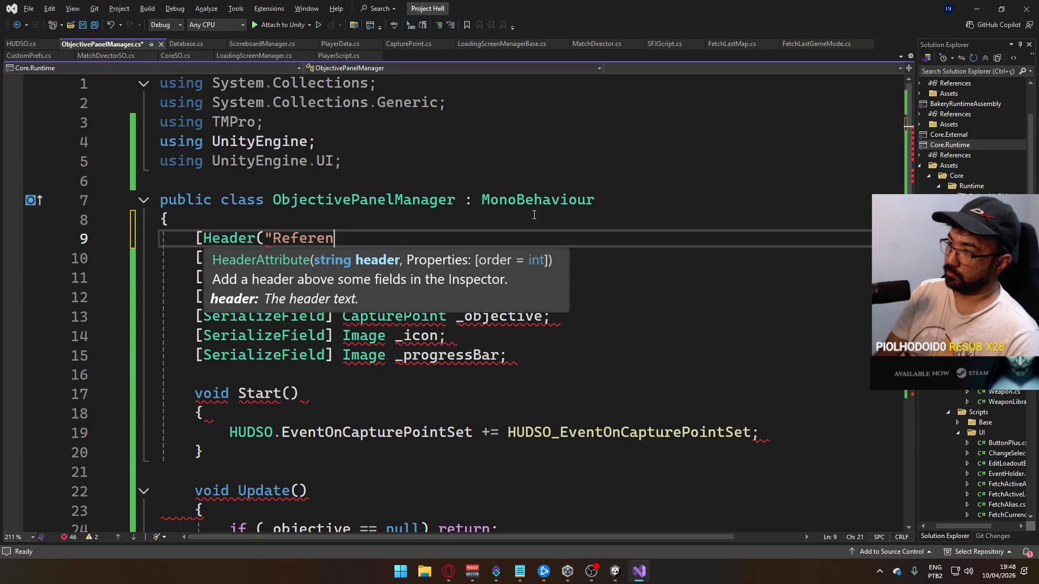
text(ces")])
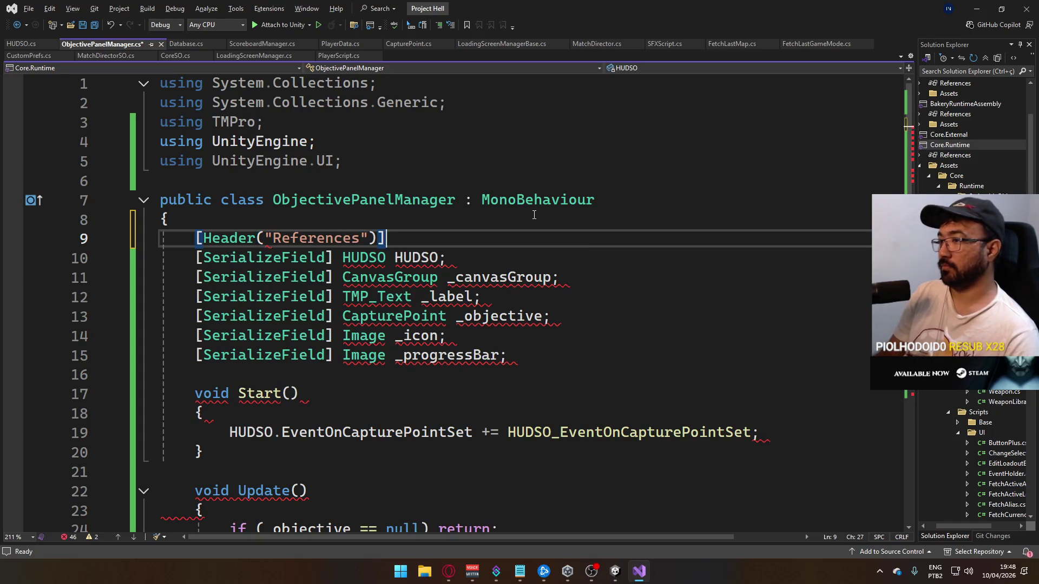
Remove the _objective field declaration from the References group and tidy the blank line
mouse_move(551, 317)
mouse_down()
mouse_move(172, 317)
mouse_move(196, 316)
mouse_up()
key(Delete)
click(511, 296)
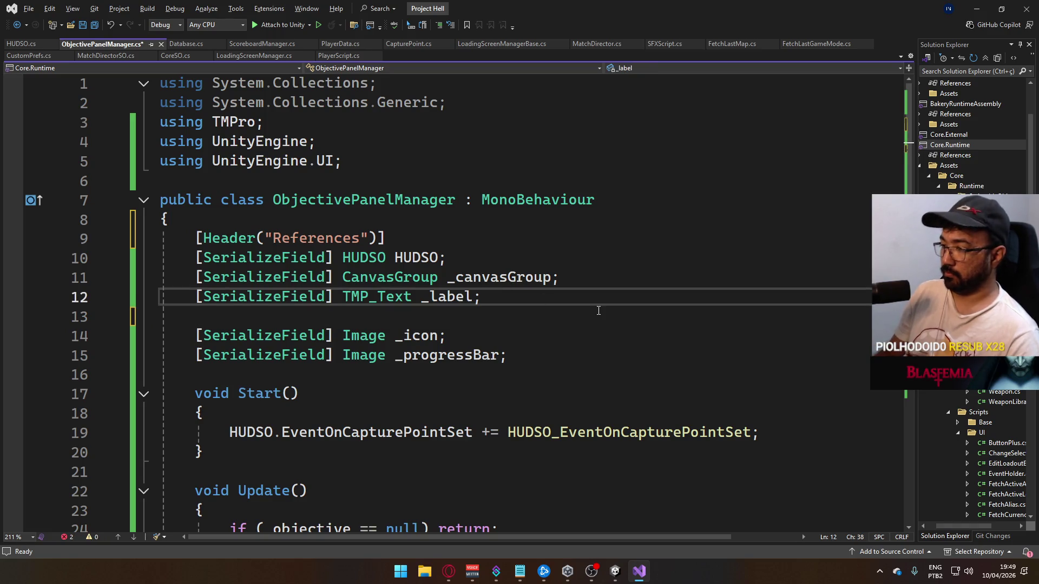
key(Delete)
key(Down)
key(Down)
key(Down)
key(Left)
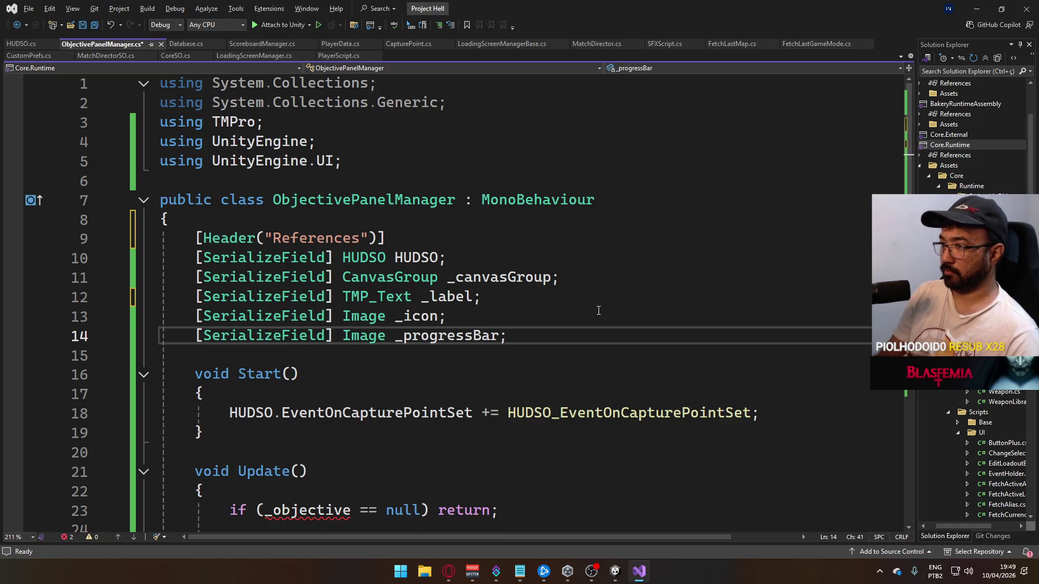
Put _objective under a new [Header("Foda-se")] after _progressBar and save the script
key(Return)
text([)
key(Return)
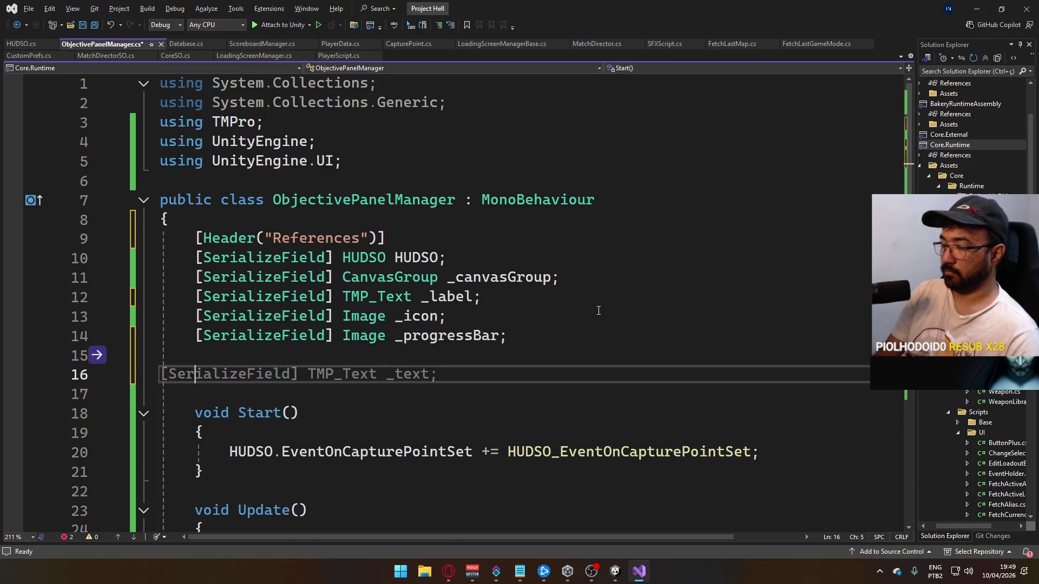
text([Header(")
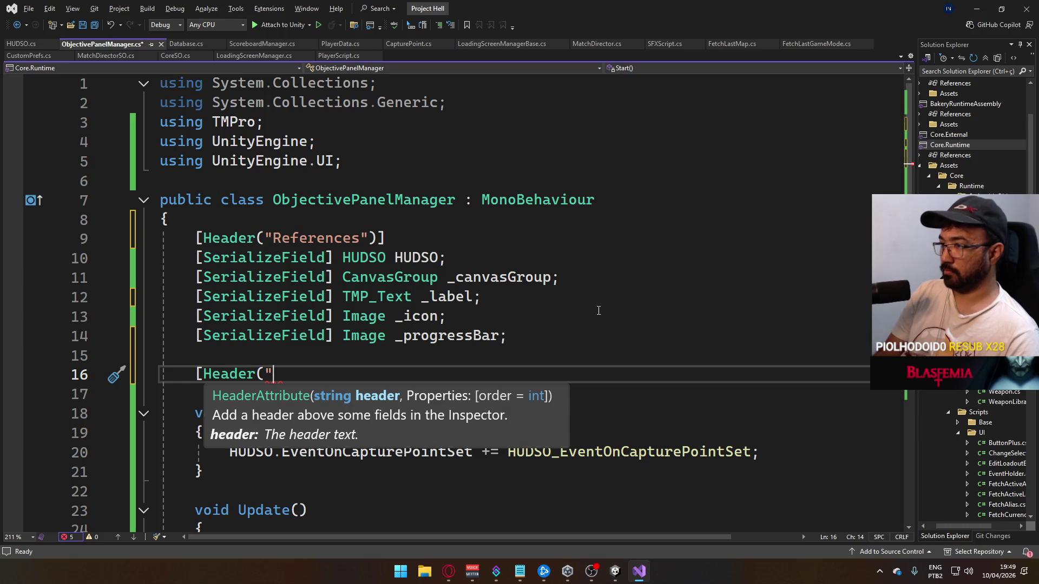
text(Foda-se)
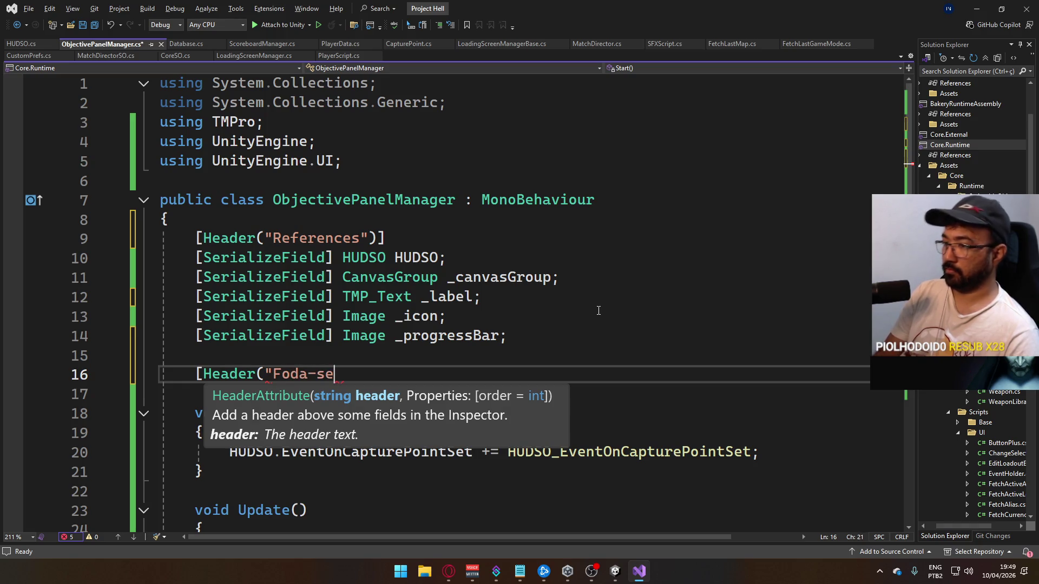
text(")])
key(Return)
key(Tab)
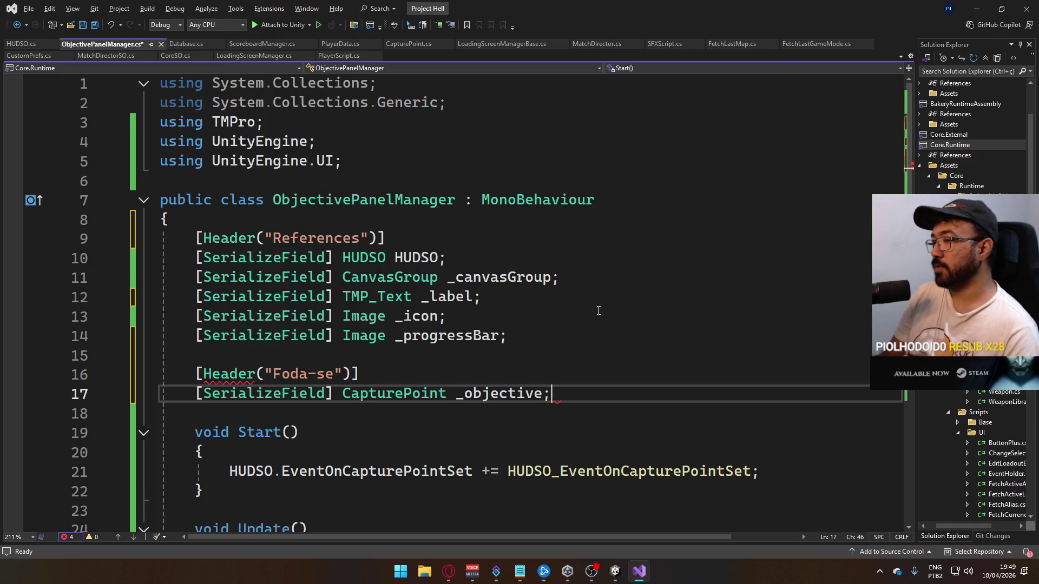
key(ctrl+s)
key(alt+Tab)
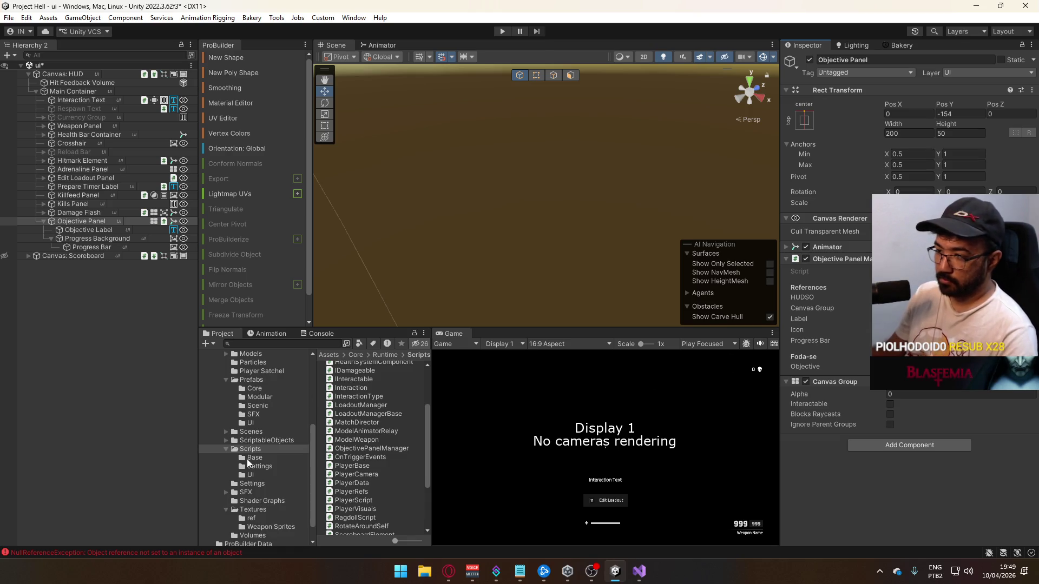
Open the offline scene and expand the Main Menu canvas down to the Main Menu tab's options
click(250, 432)
double_click(357, 468)
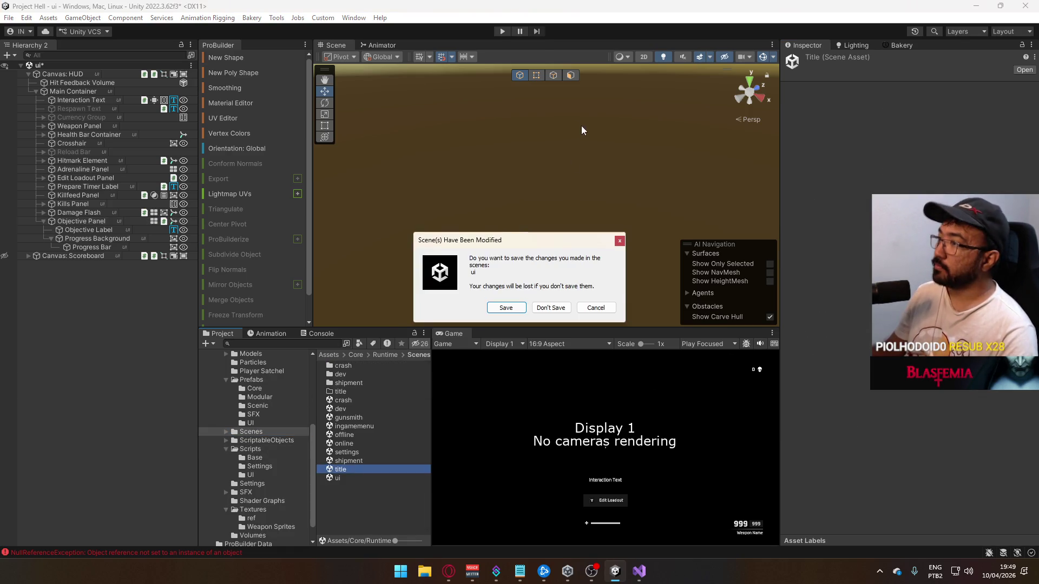
click(505, 308)
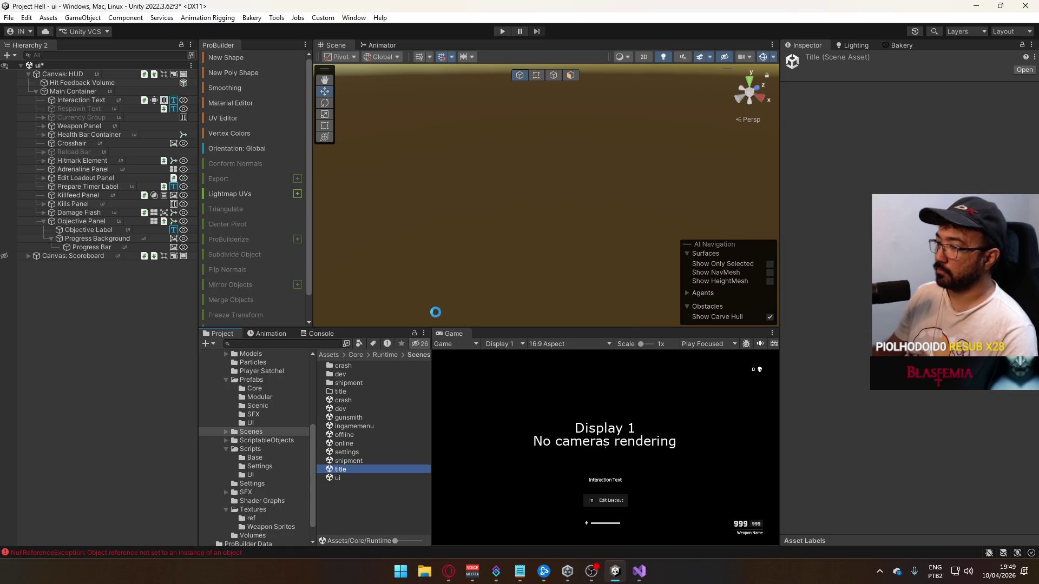
click(352, 435)
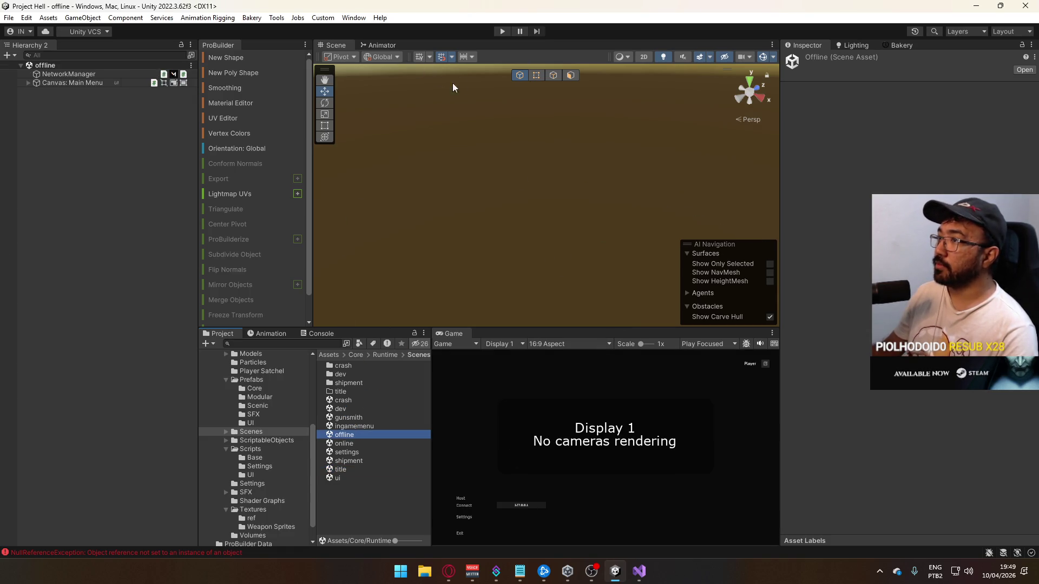
click(28, 82)
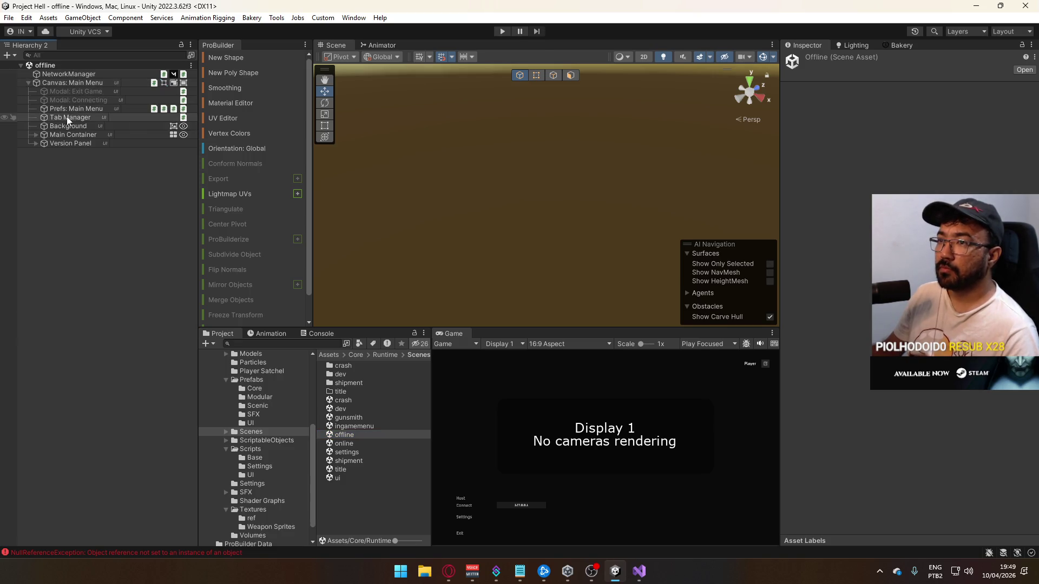
click(35, 135)
click(53, 145)
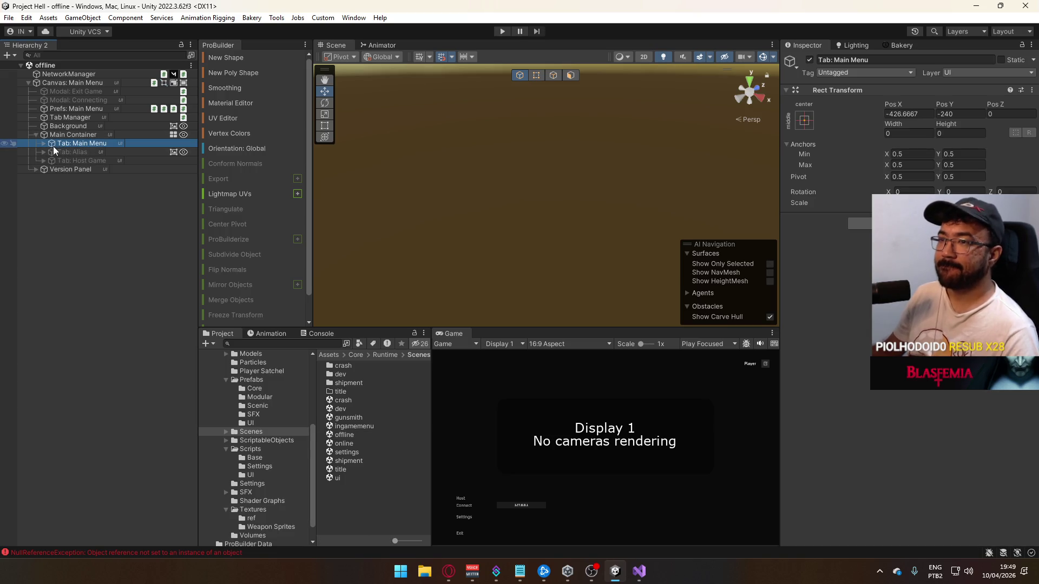
click(44, 143)
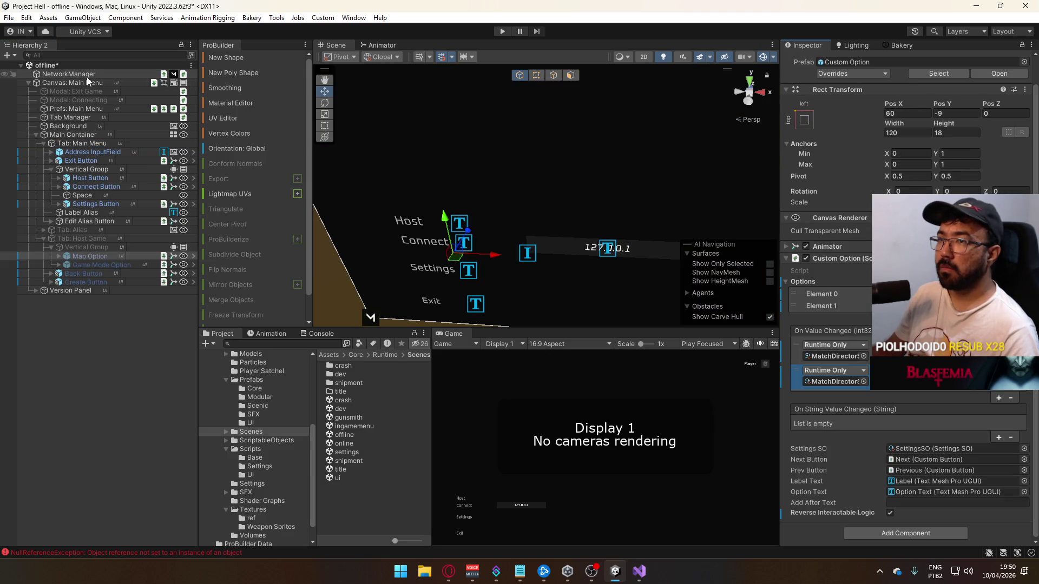
Route Map Option and Game Mode Option value changes to Prefs: Main Menu SetPref
drag(866, 379, 849, 382)
click(921, 370)
mouse_move(941, 459)
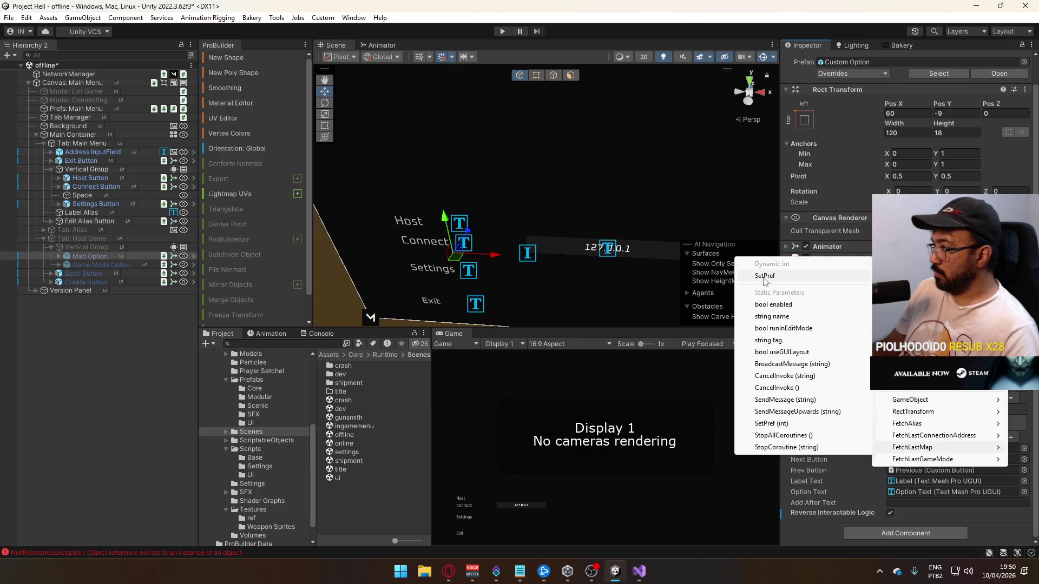
click(763, 276)
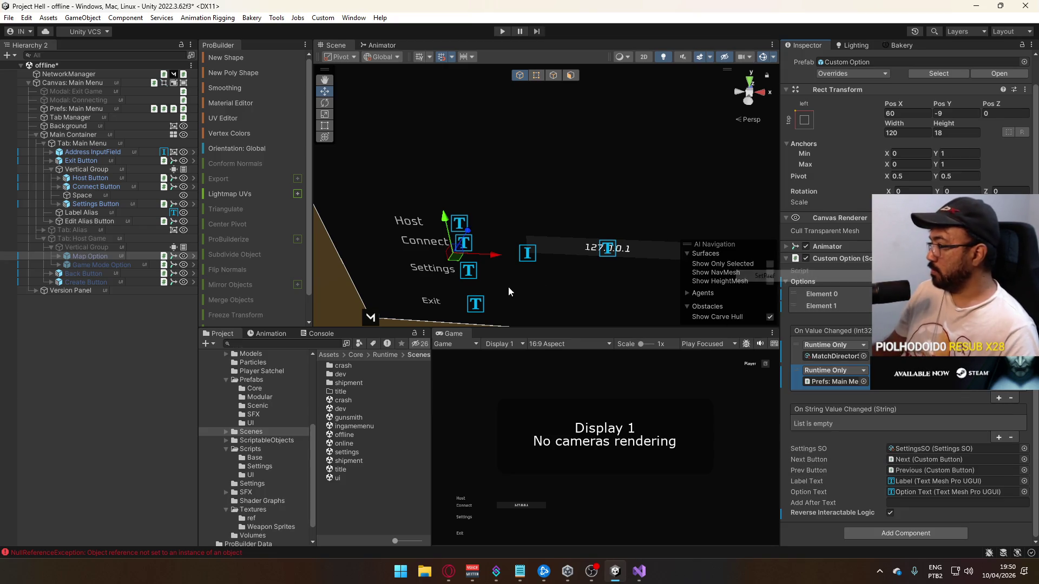
click(108, 266)
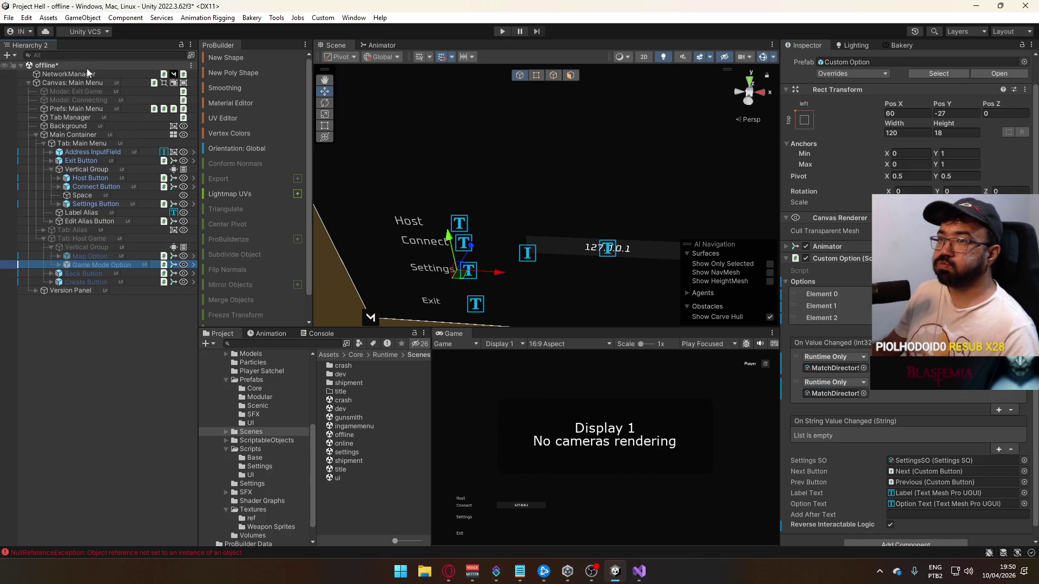
drag(87, 111, 833, 393)
click(944, 382)
mouse_move(948, 471)
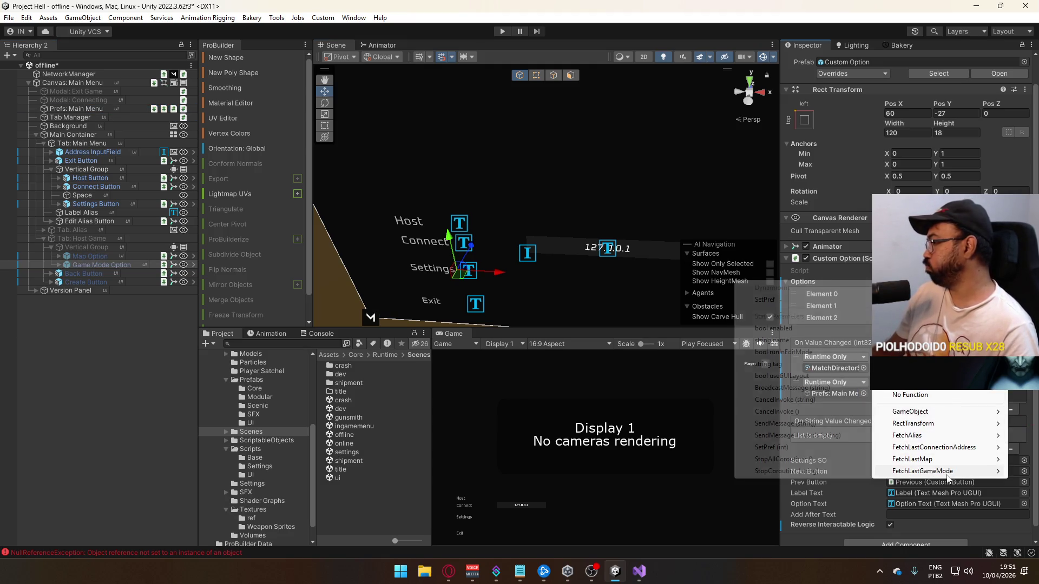
click(789, 301)
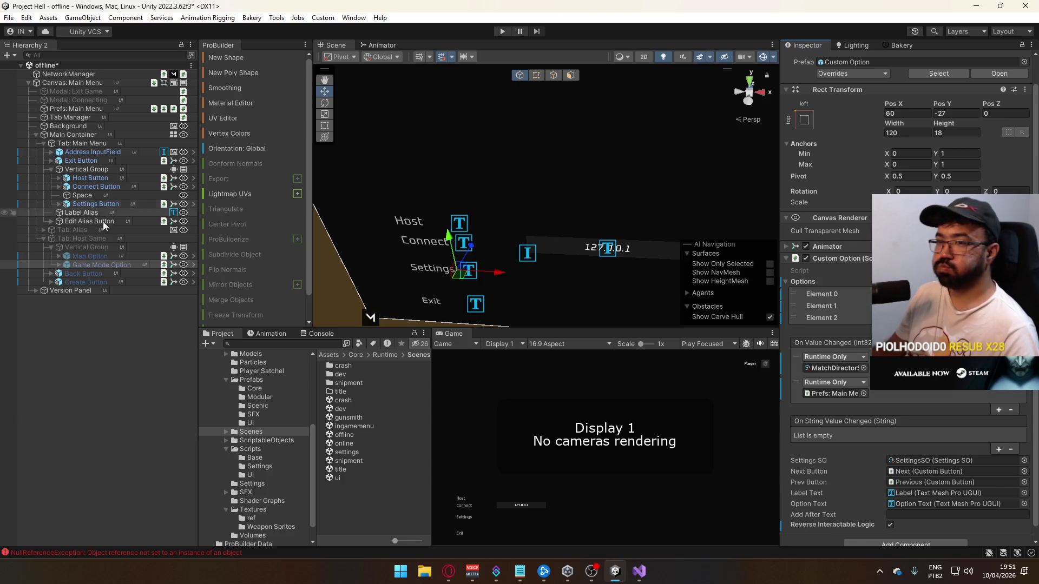
Review the Game Mode Option's events, then open the title scene and enter Play mode
click(99, 263)
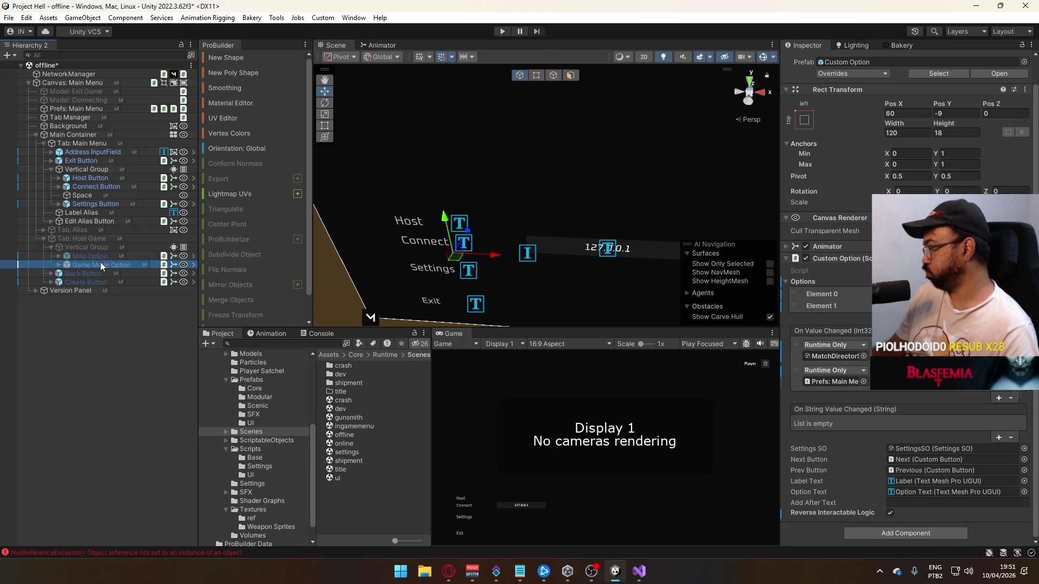
double_click(352, 470)
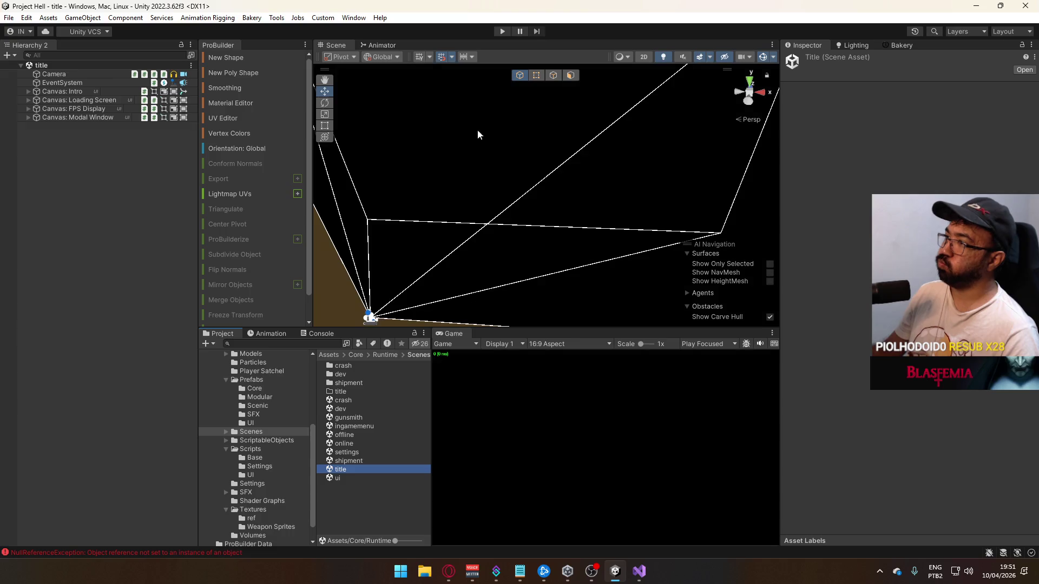
click(499, 30)
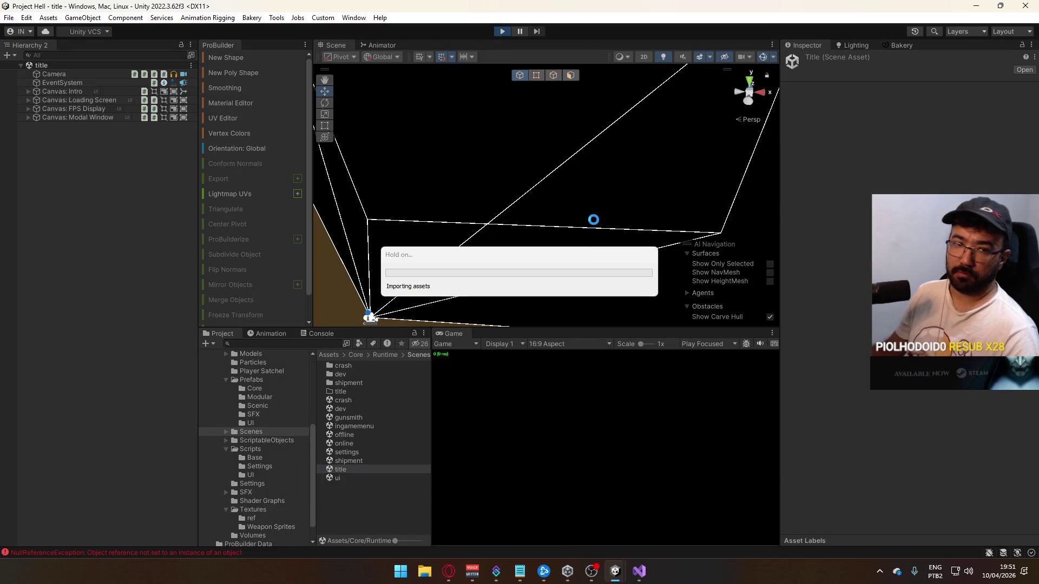